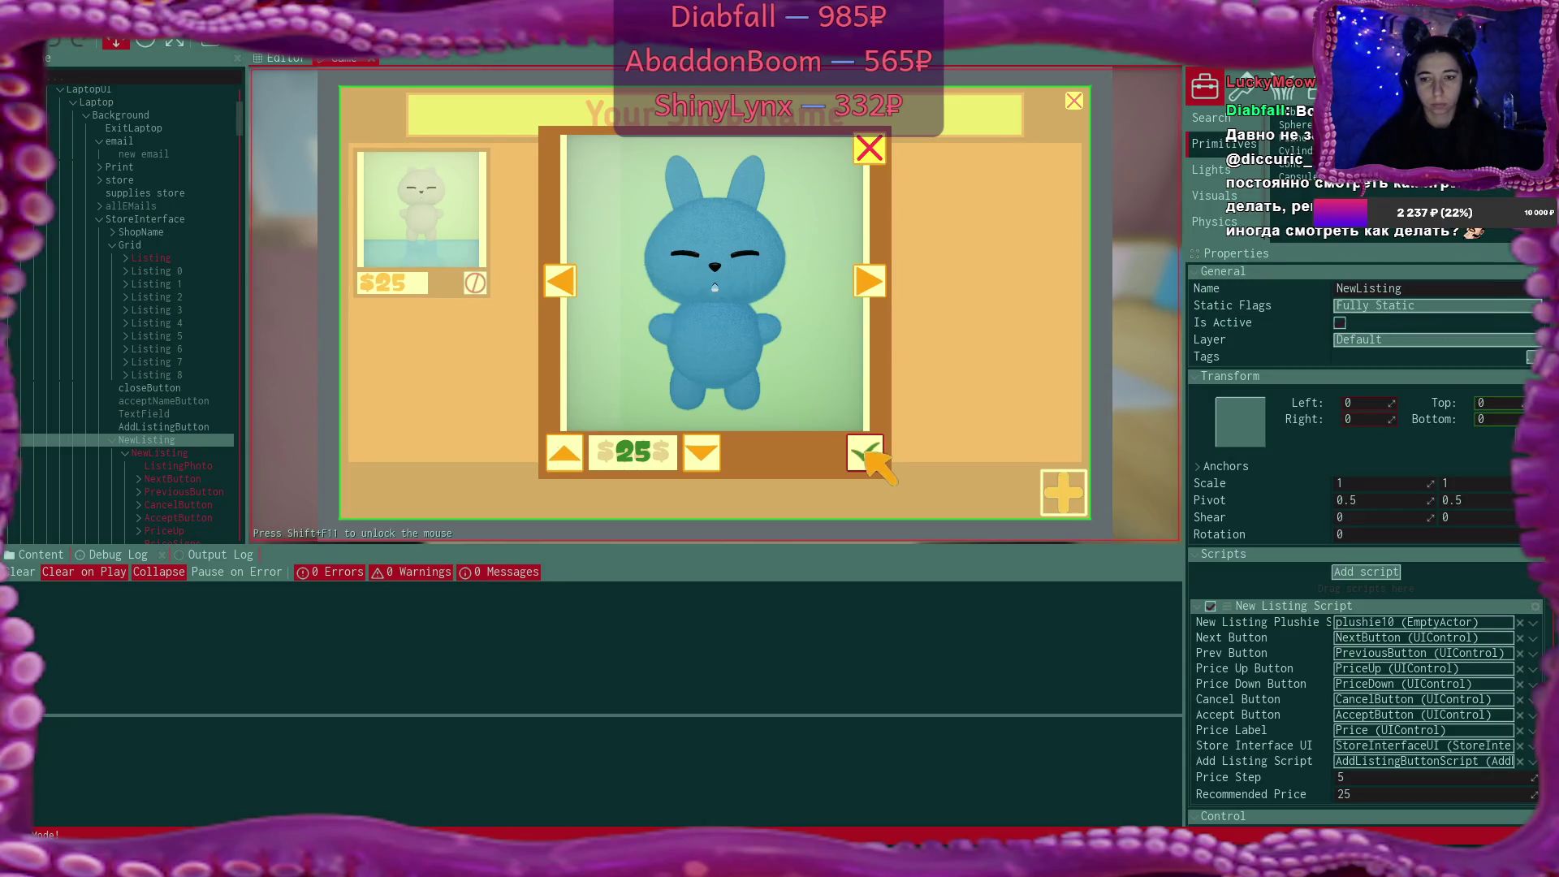
List the blue bunny at $25, then close the shop and leave the laptop
{"action": "left_click", "coordinate": [866, 454]}
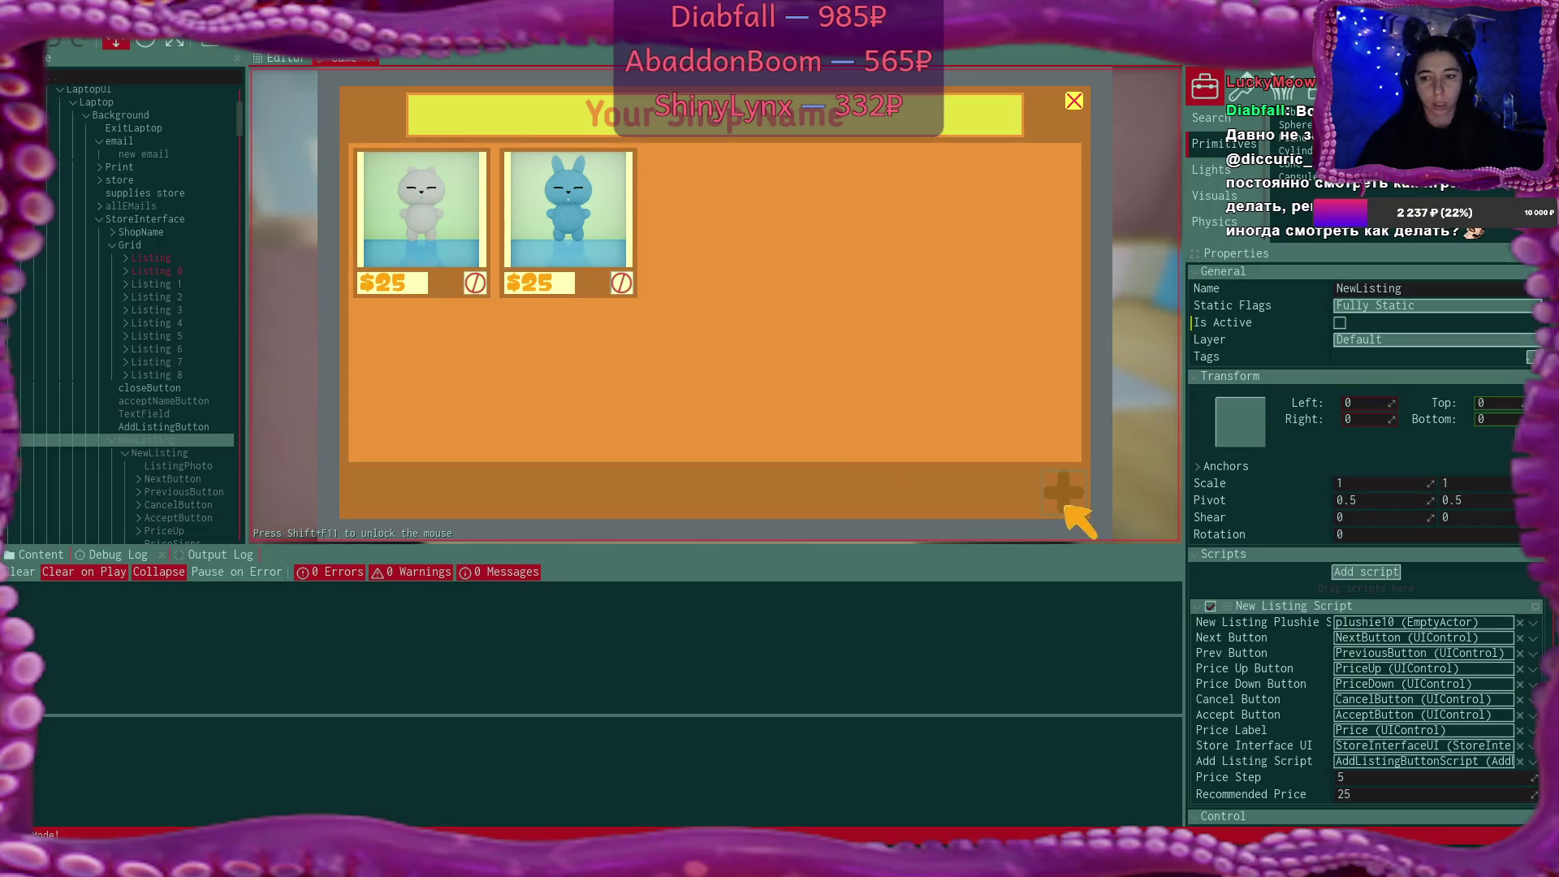
{"action": "left_click", "coordinate": [1072, 100]}
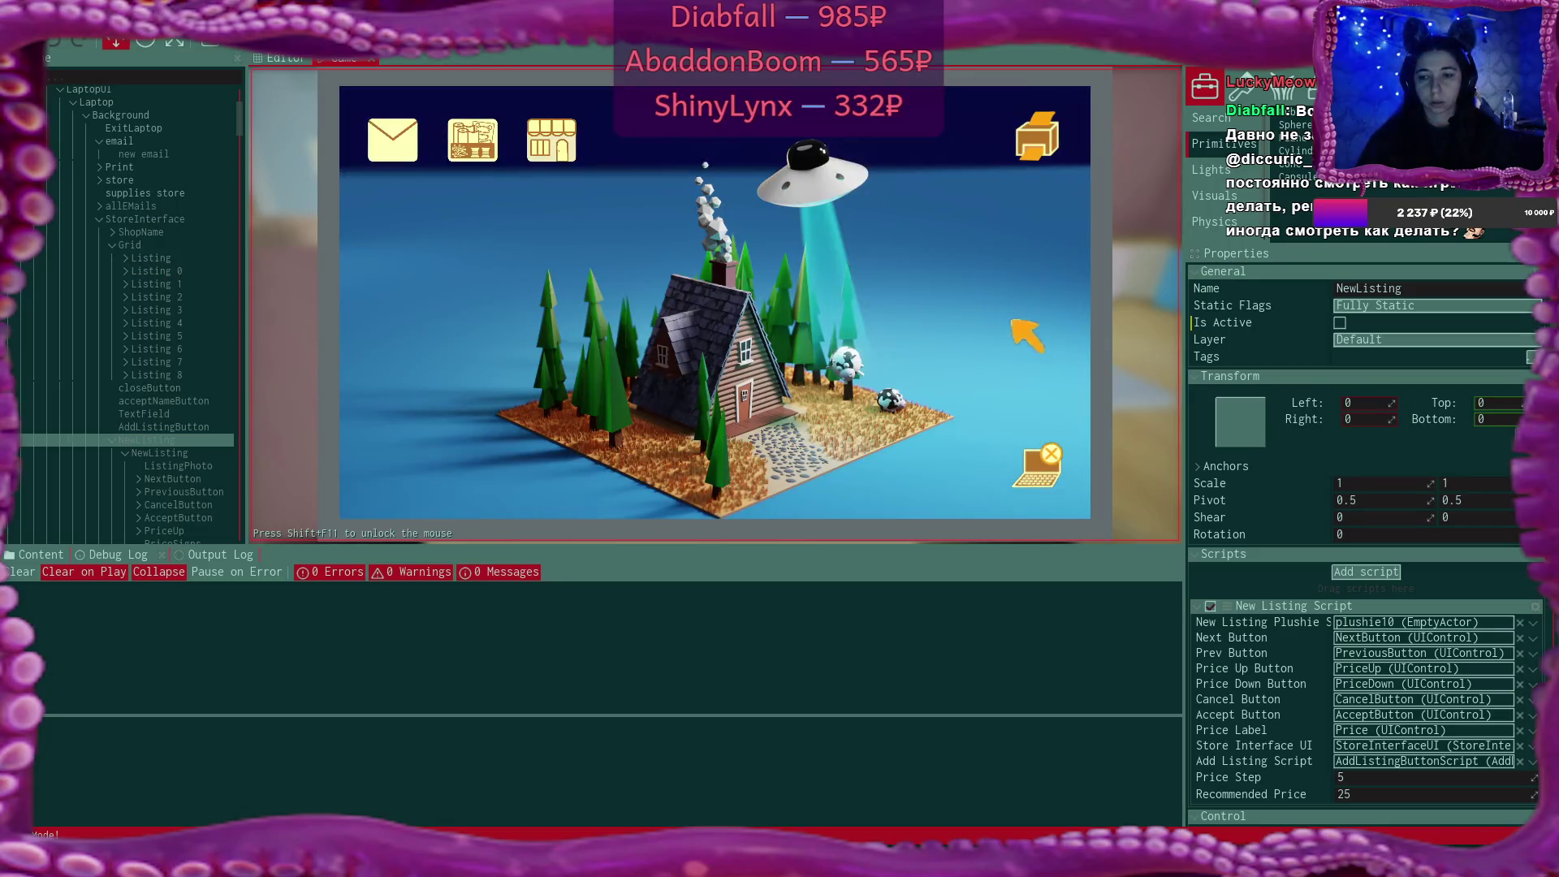
{"action": "left_click", "coordinate": [1056, 479]}
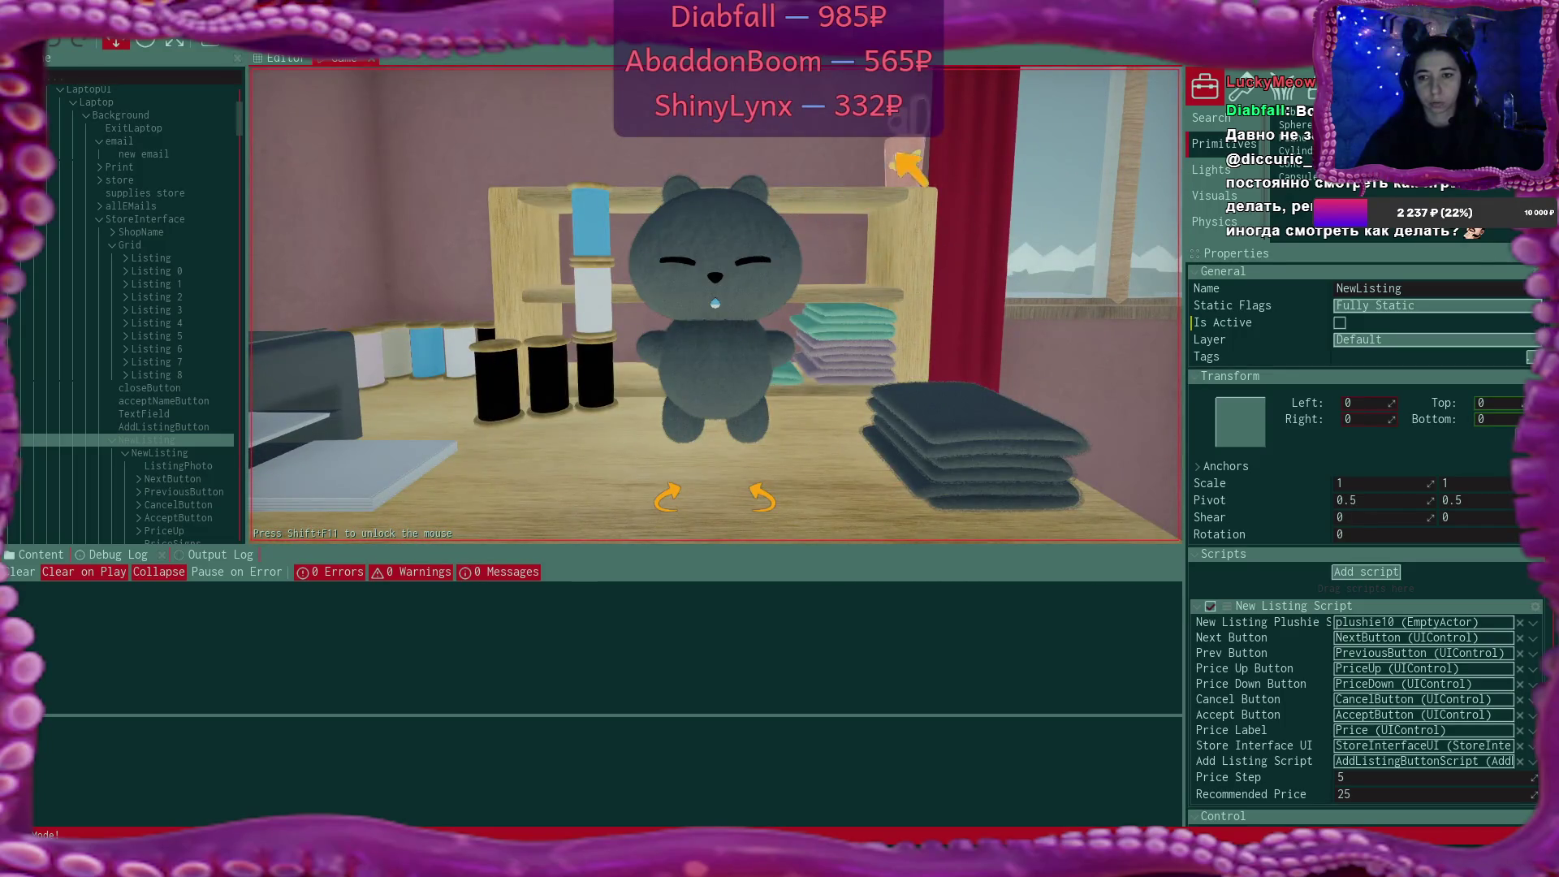
Inspect the pale bunny and teal bear plushies, then go back to the desk laptop
{"action": "left_click", "coordinate": [903, 162]}
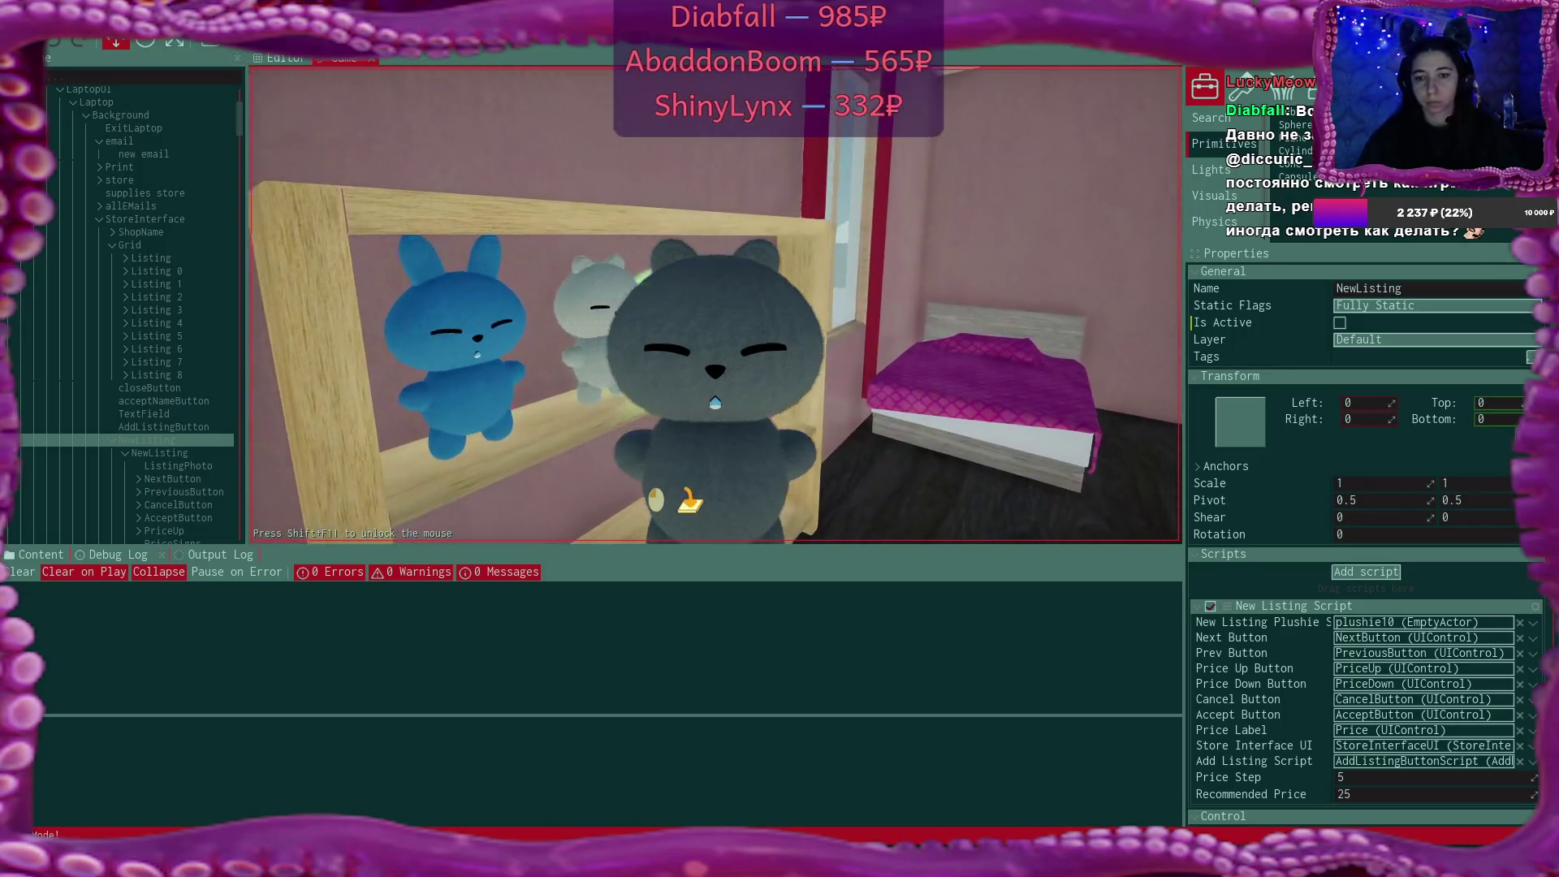
{"action": "left_click", "coordinate": [717, 497]}
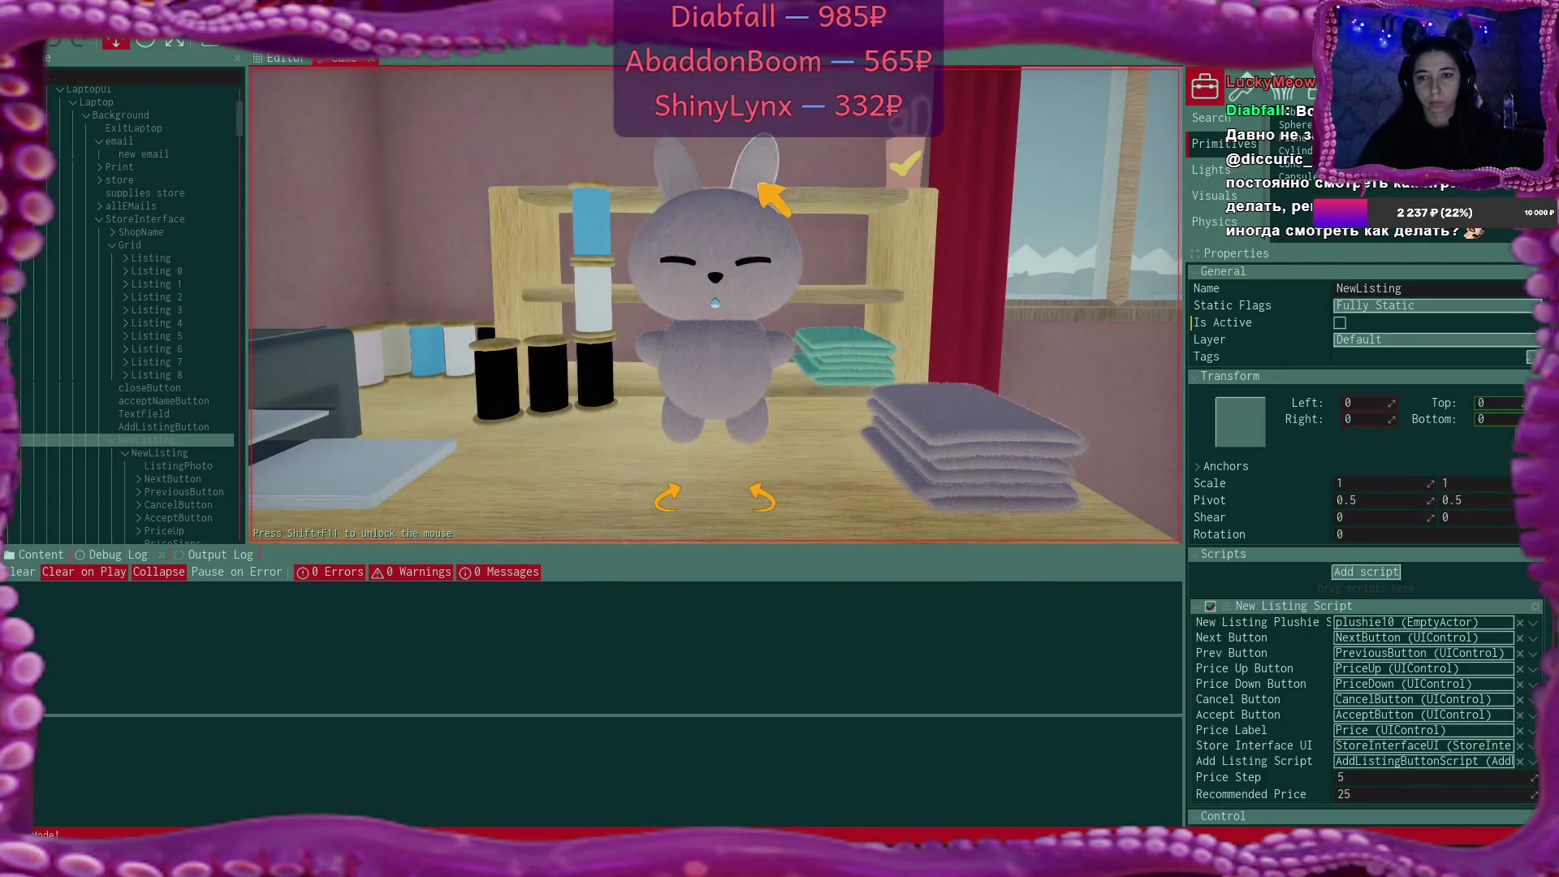
{"action": "left_click", "coordinate": [903, 162]}
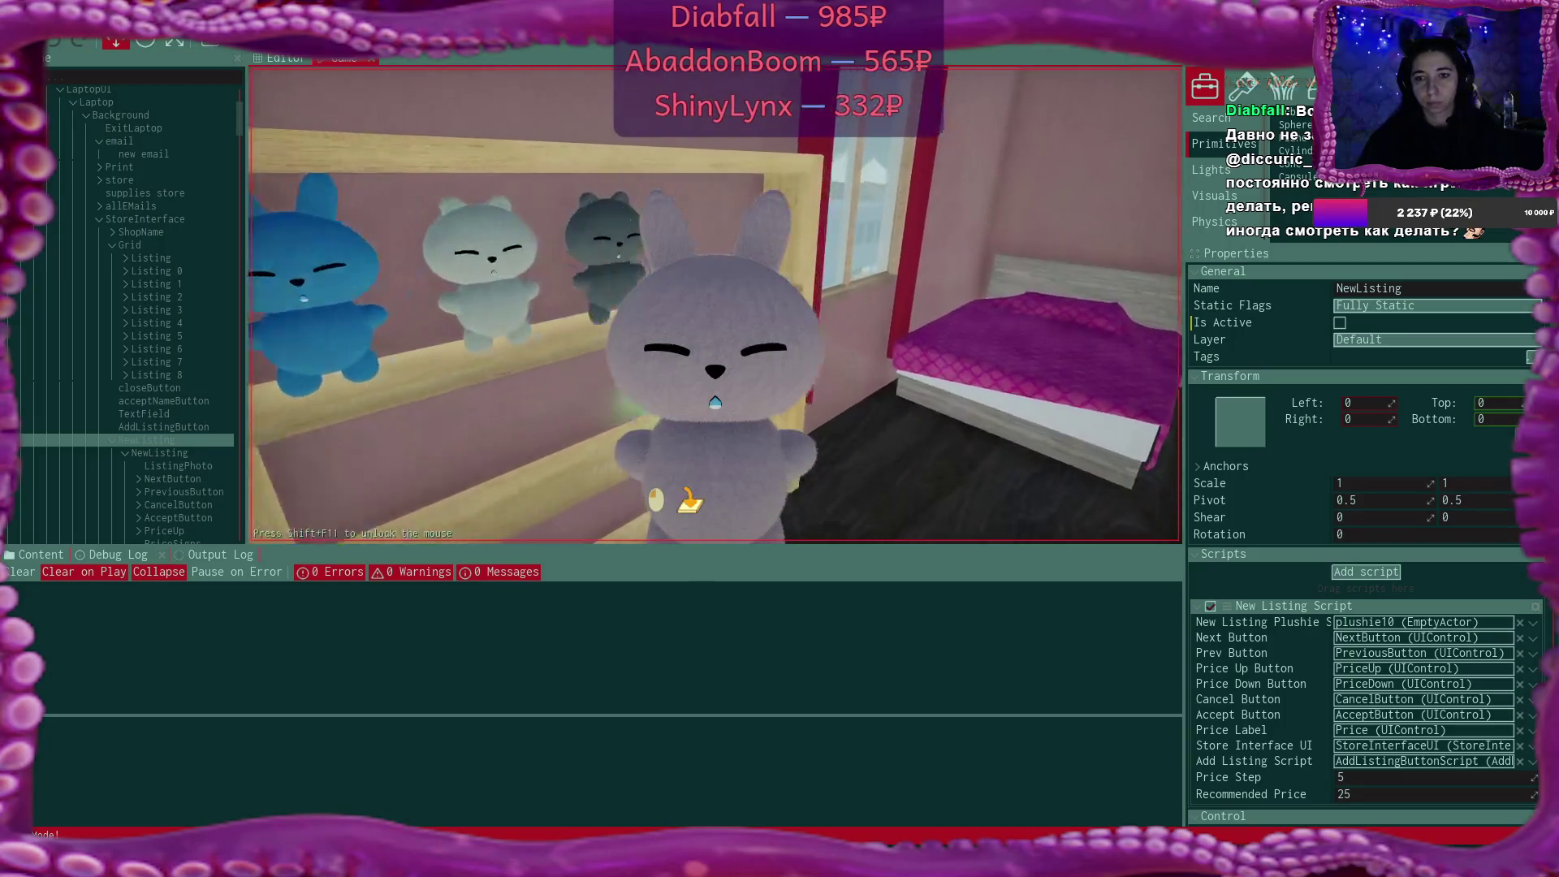
{"action": "left_click", "coordinate": [715, 402]}
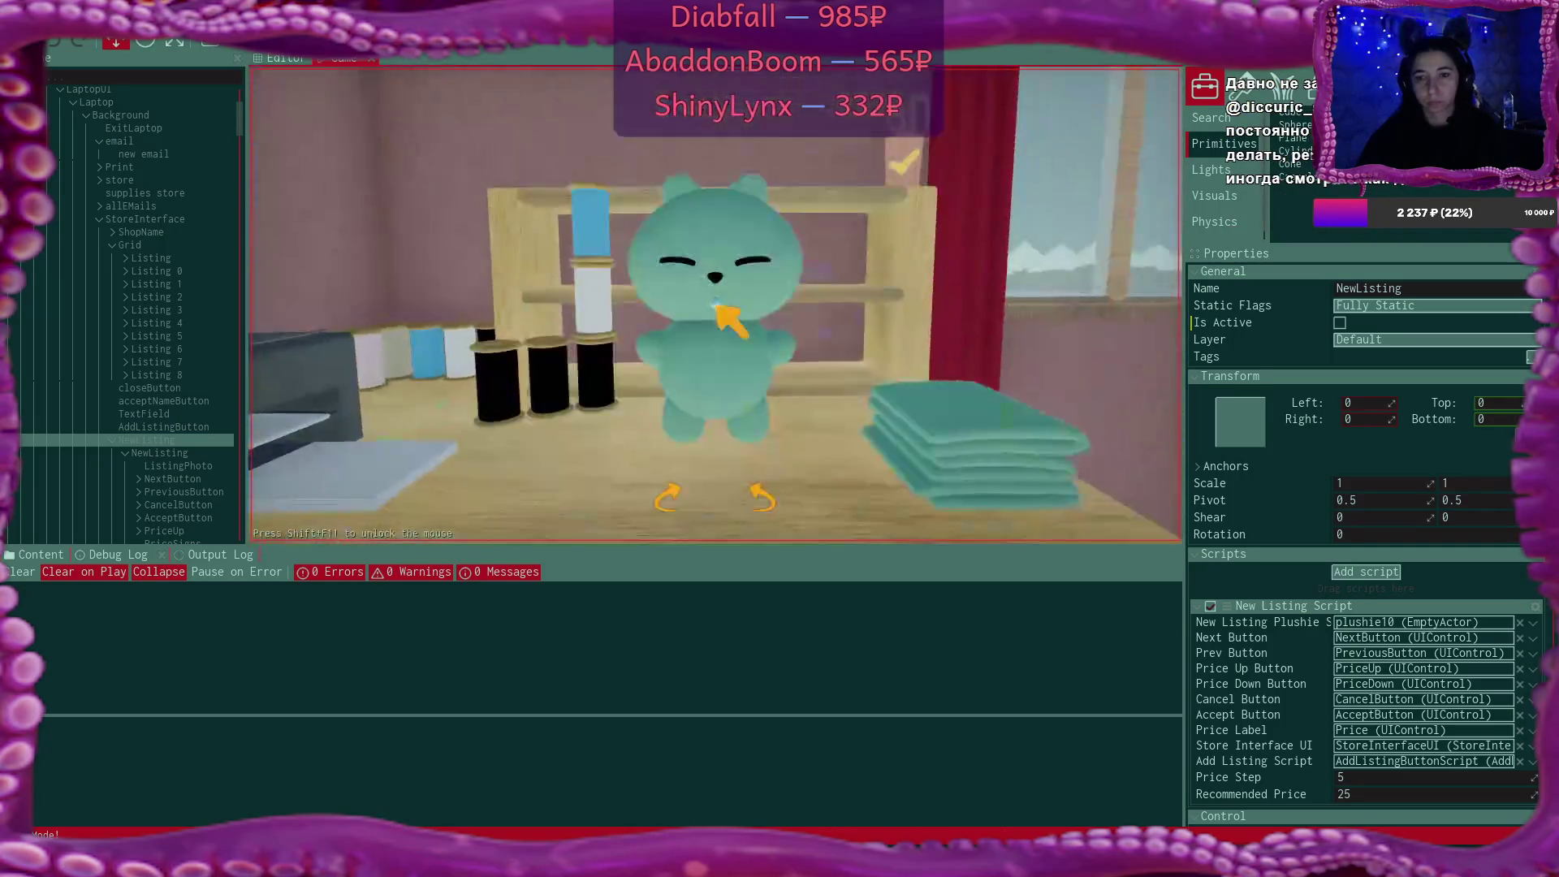
{"action": "left_click", "coordinate": [906, 163]}
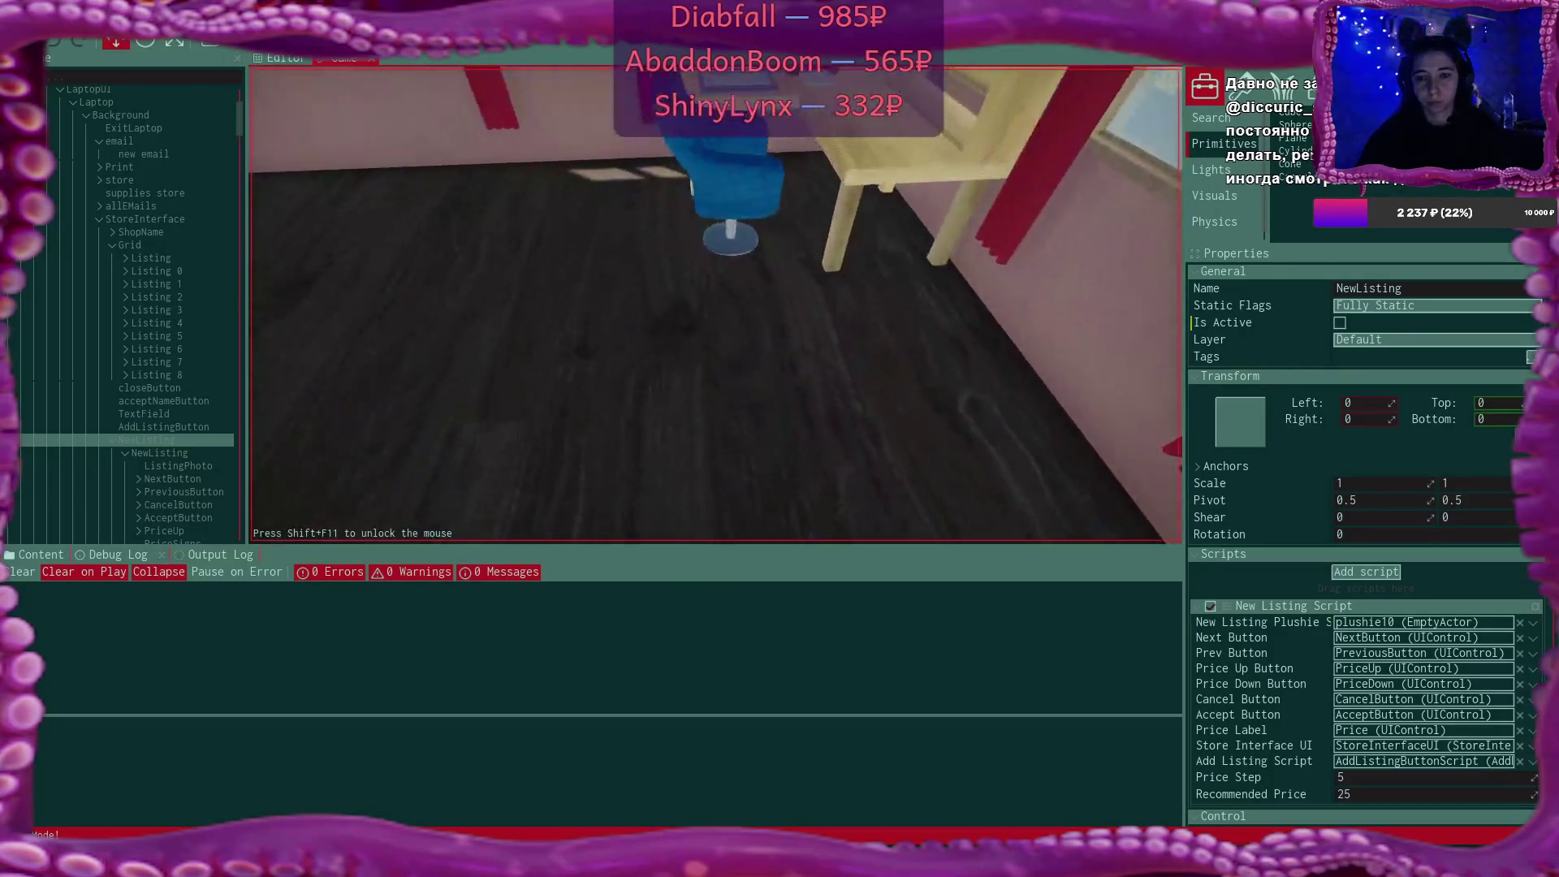
{"action": "left_click", "coordinate": [696, 497]}
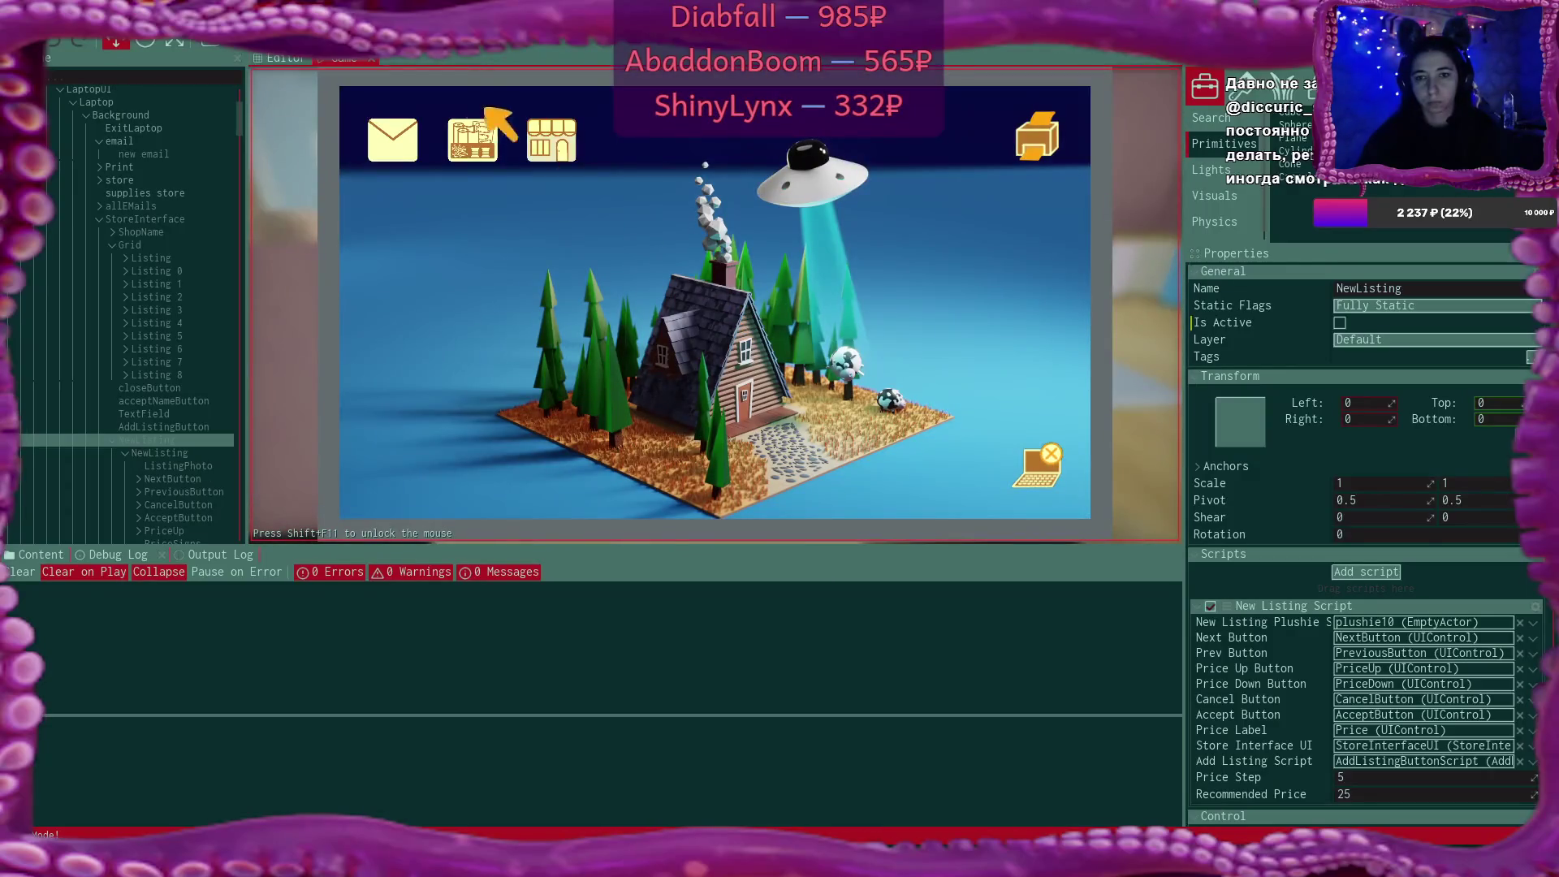
In the laptop shop, add a grey bear listing priced at $20
{"action": "left_click", "coordinate": [542, 126]}
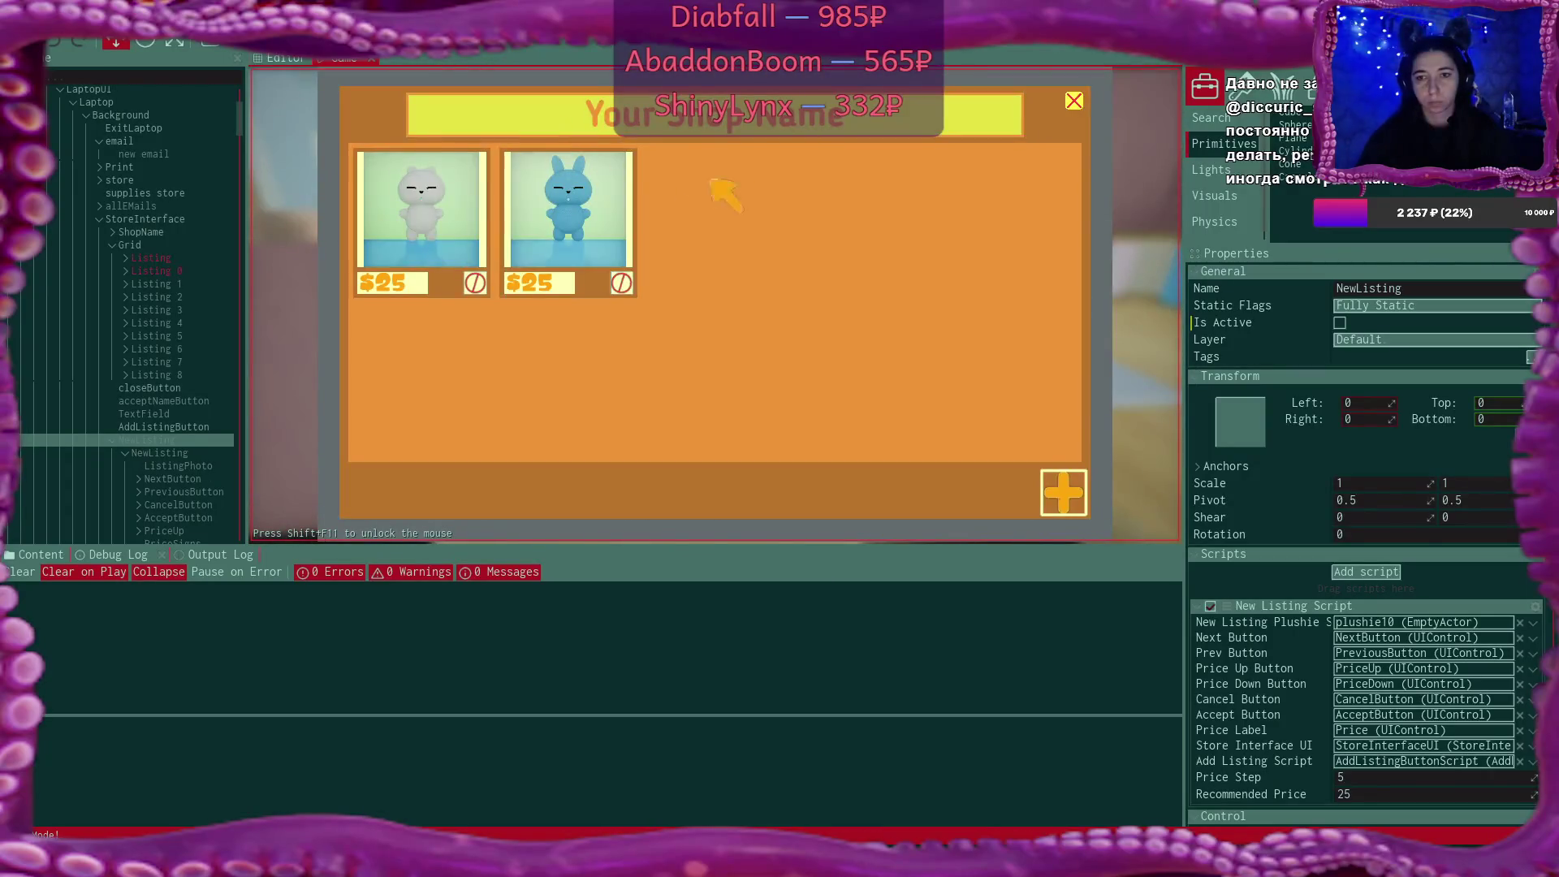
{"action": "left_click", "coordinate": [1060, 485]}
{"action": "left_click", "coordinate": [863, 276]}
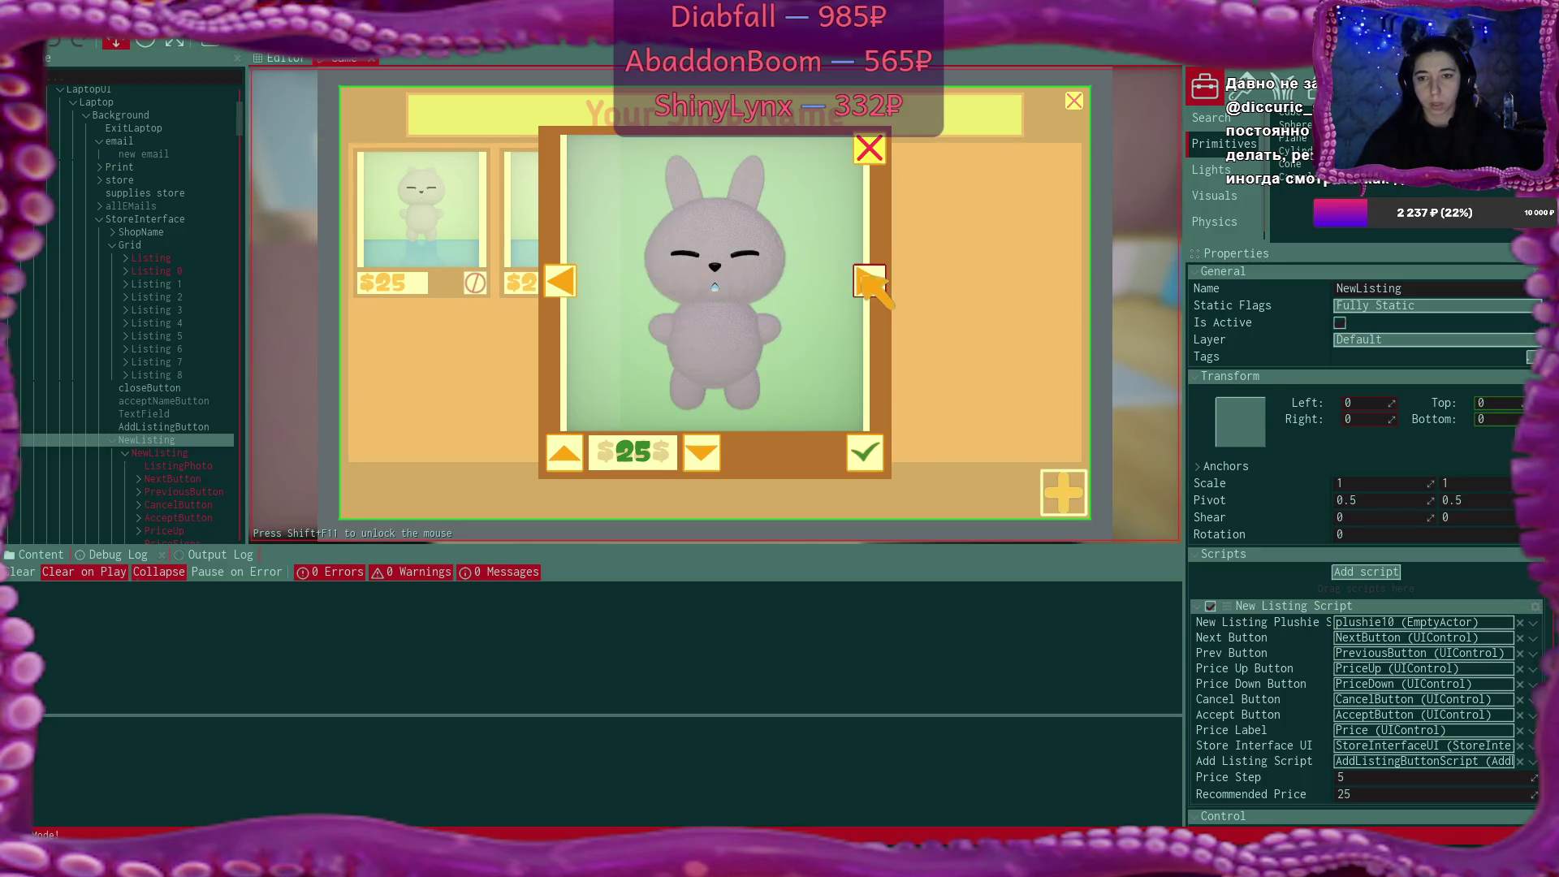
{"action": "left_click", "coordinate": [862, 276]}
{"action": "left_click", "coordinate": [862, 276]}
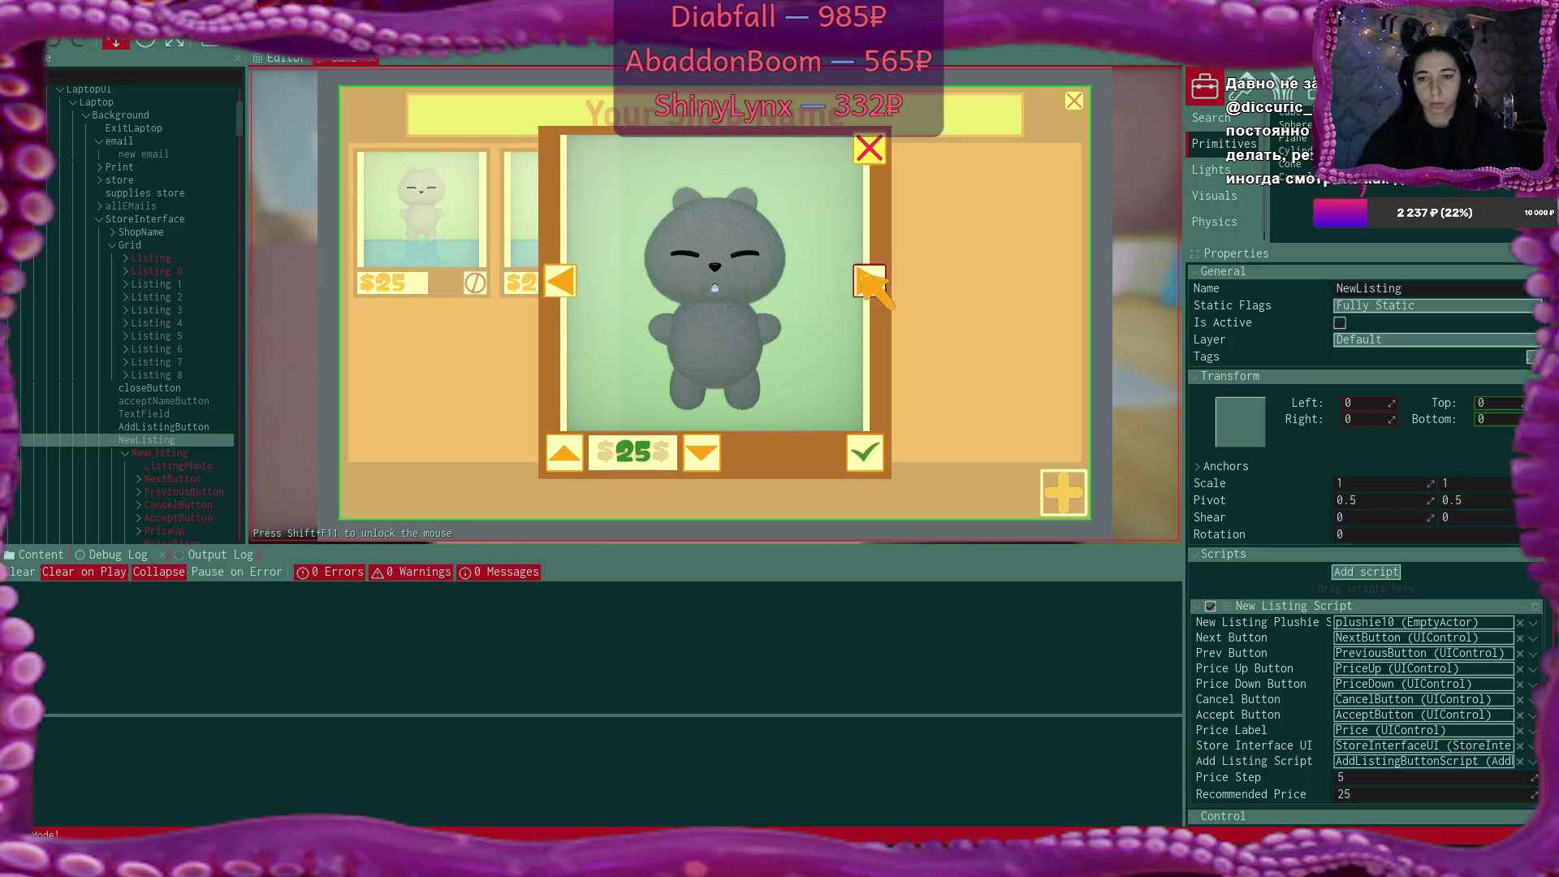
{"action": "left_click", "coordinate": [703, 455]}
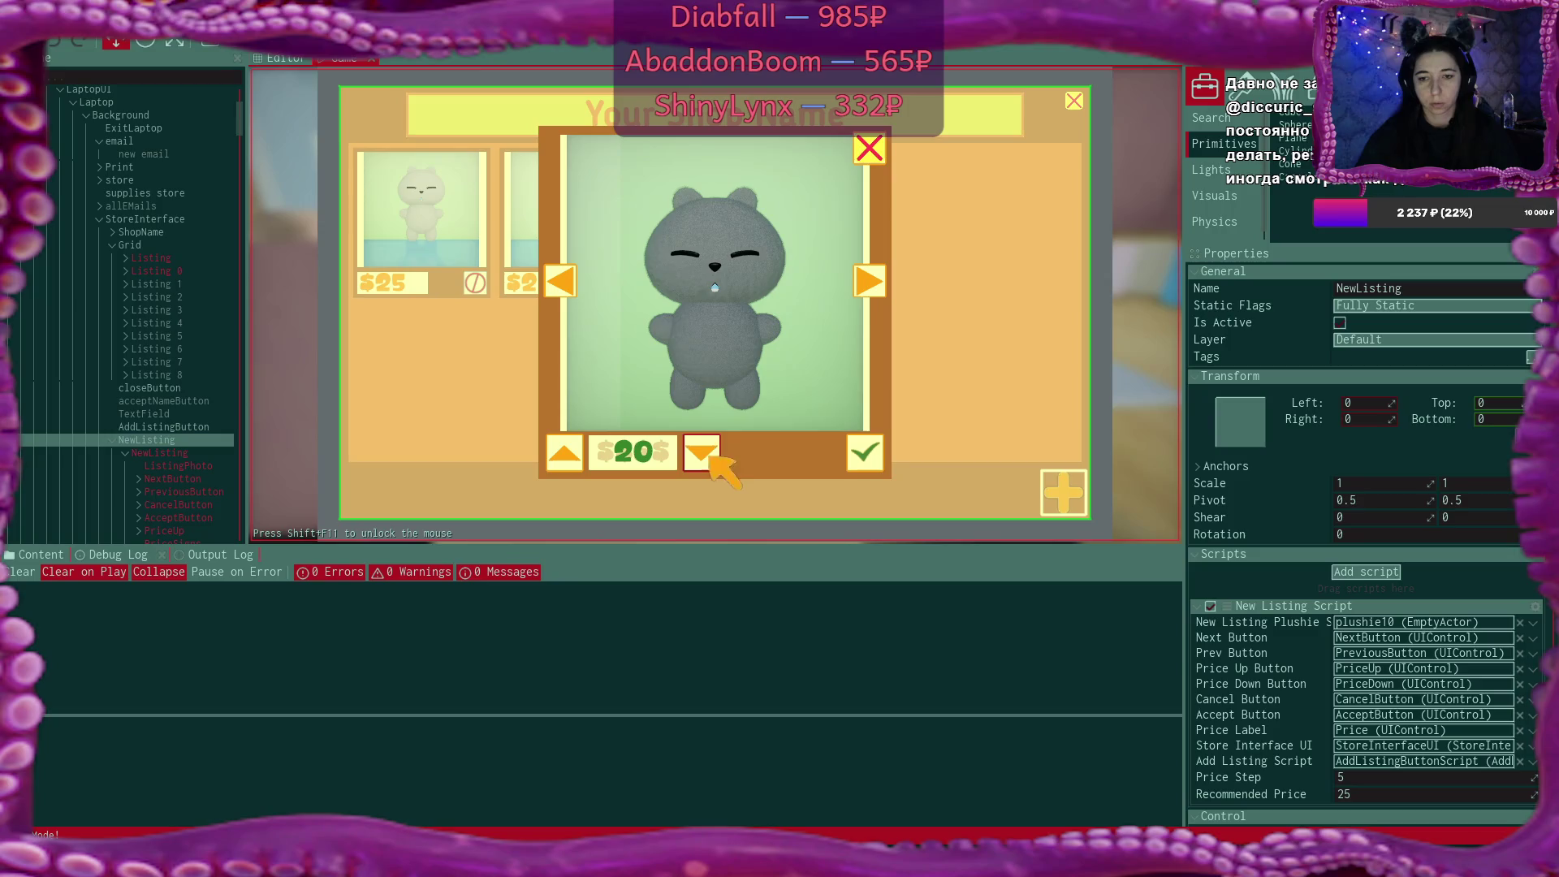
{"action": "left_click", "coordinate": [865, 453]}
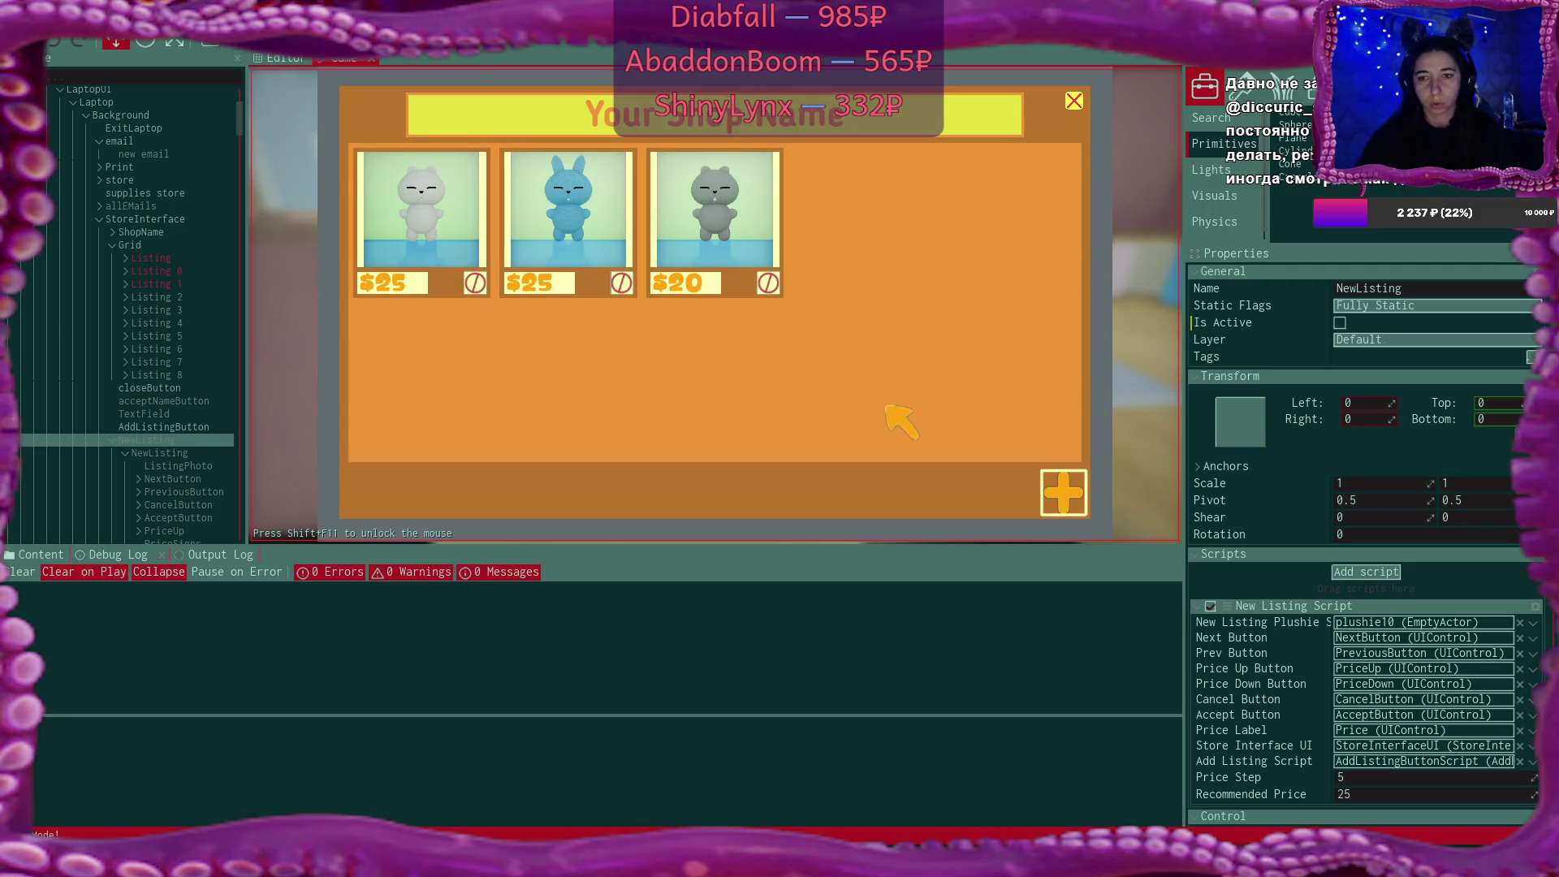
Add a pale pink bunny listing priced at $25
{"action": "left_click", "coordinate": [1060, 489]}
{"action": "left_click", "coordinate": [869, 278]}
{"action": "left_click", "coordinate": [869, 279]}
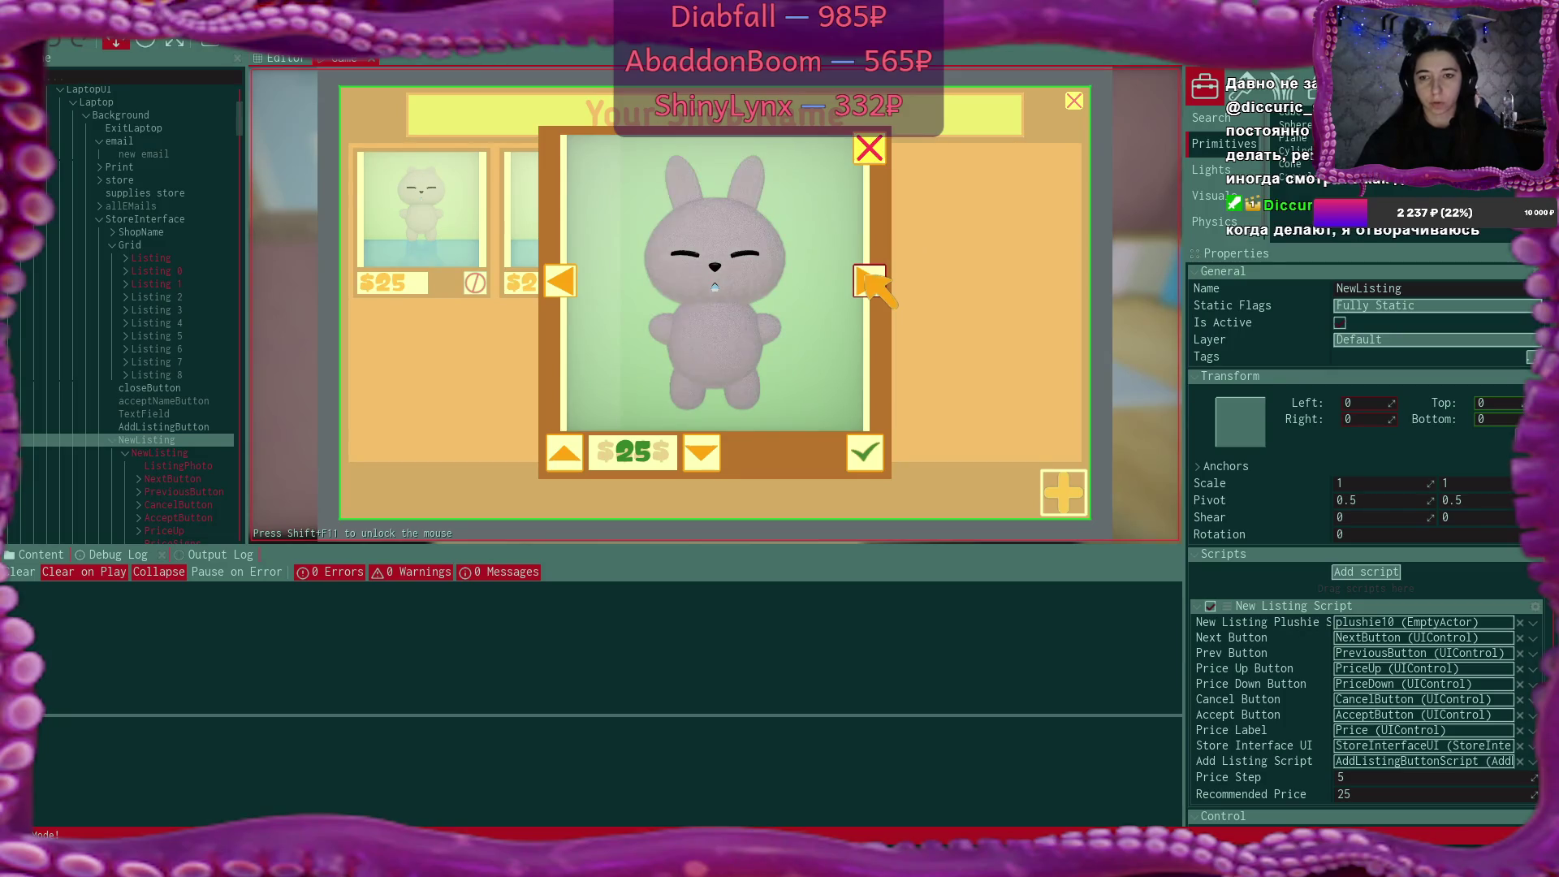
{"action": "left_click", "coordinate": [865, 456]}
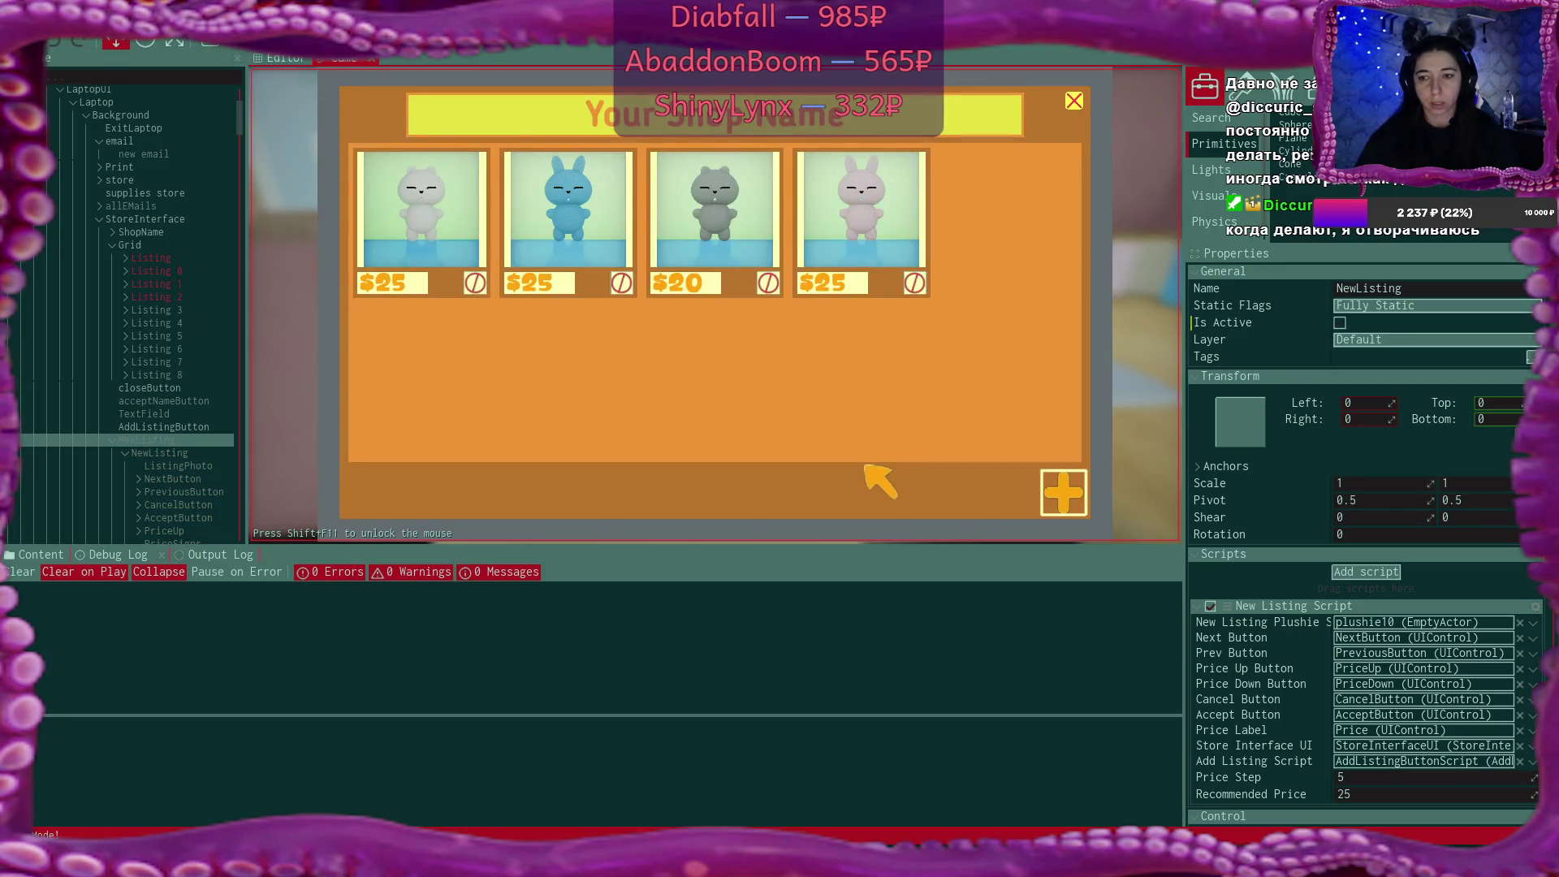
Leave the laptop, then reopen its plushie shop and start another new listing
{"action": "left_click", "coordinate": [1074, 101]}
{"action": "left_click", "coordinate": [1036, 463]}
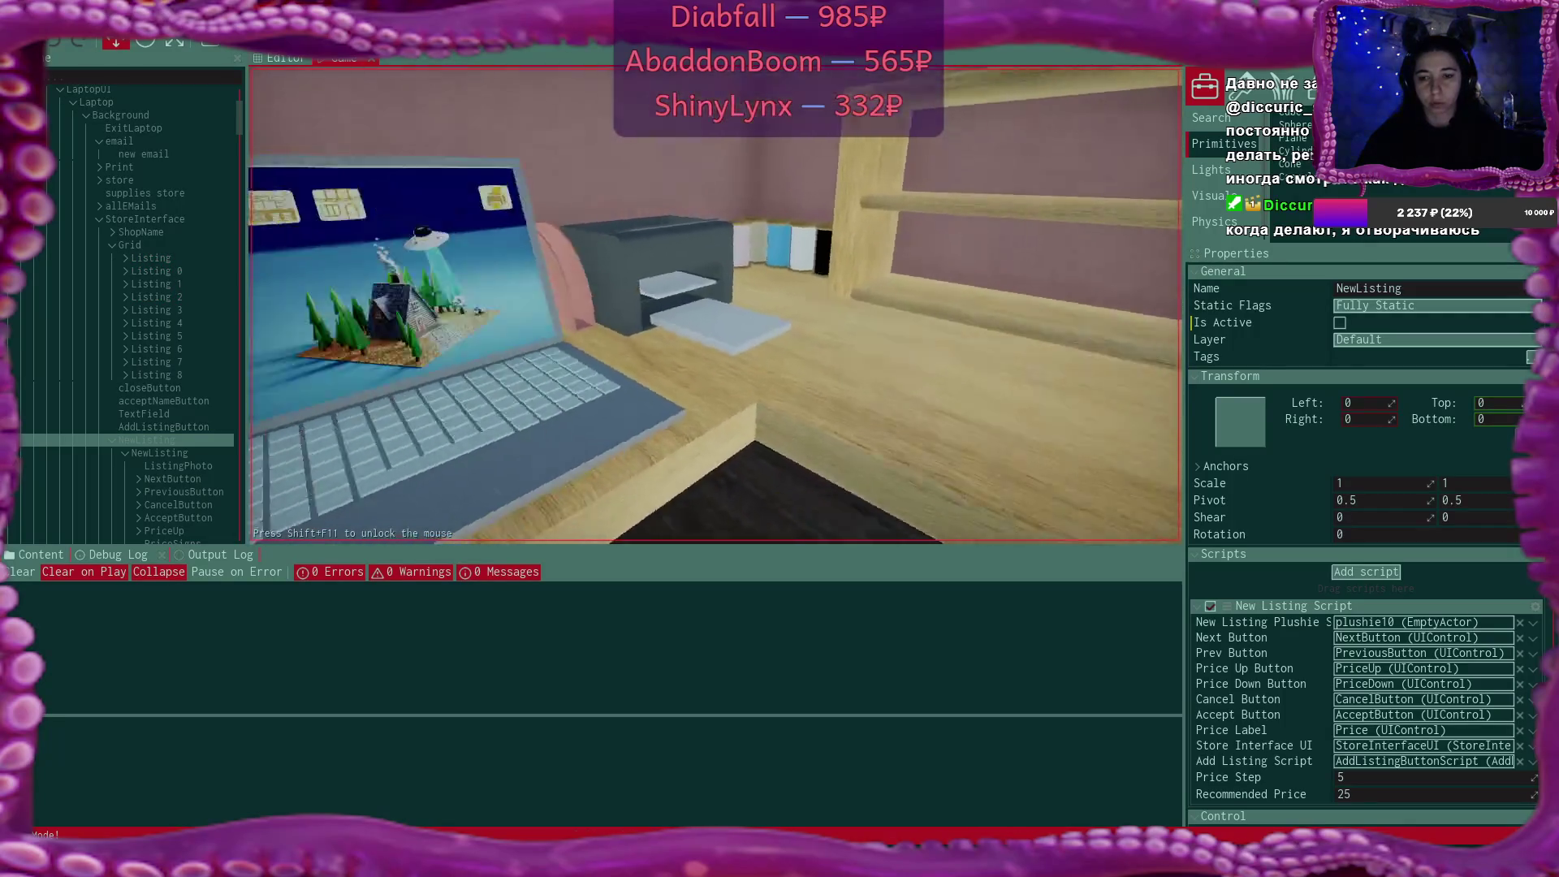
{"action": "left_click", "coordinate": [705, 282]}
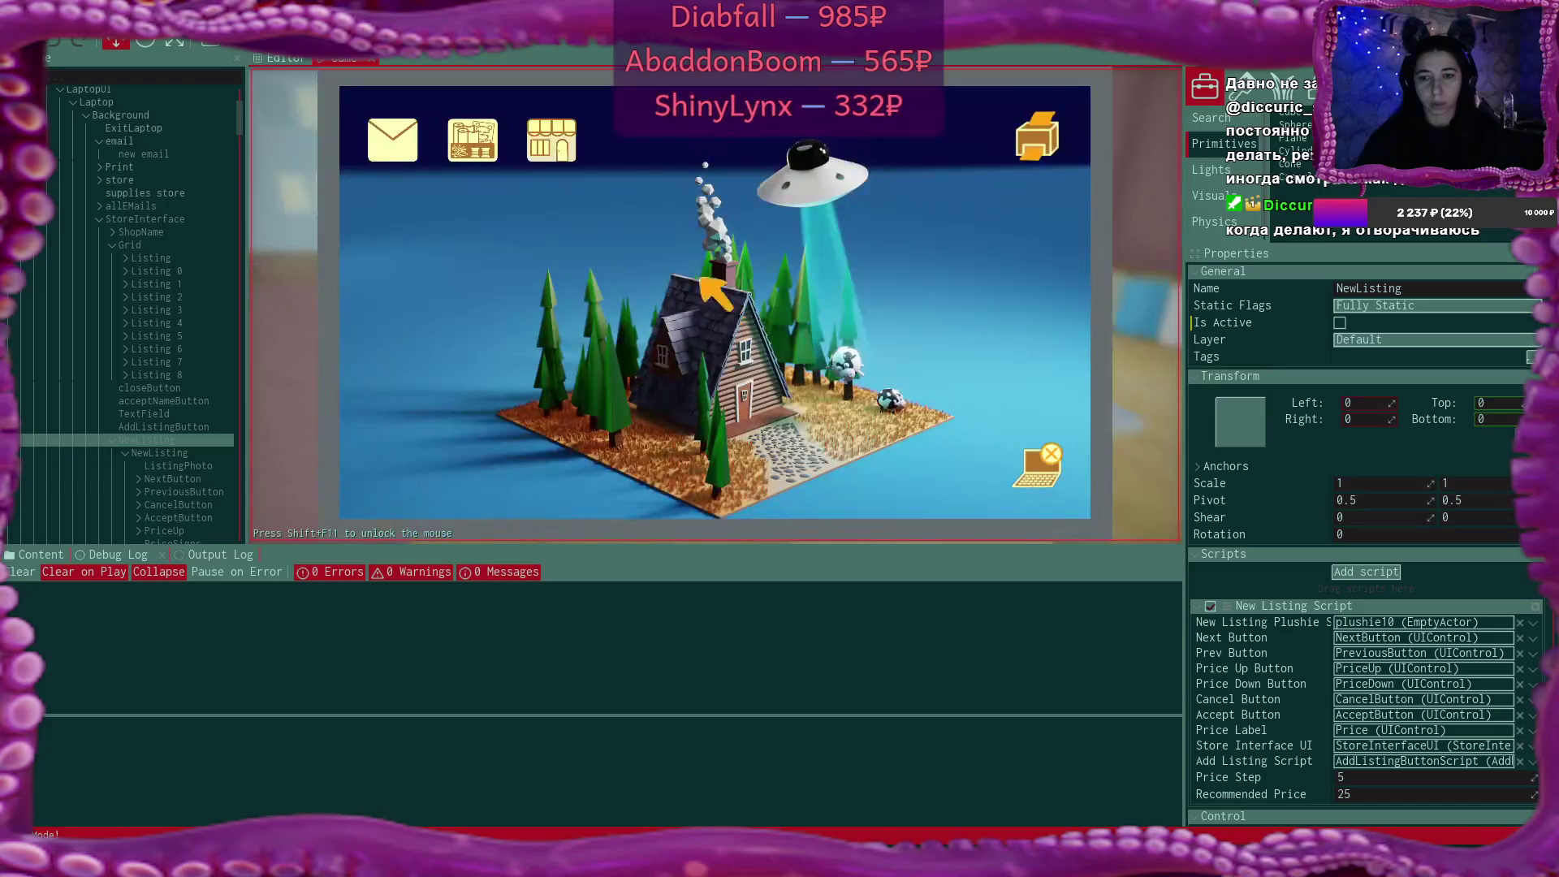
{"action": "left_click", "coordinate": [557, 138]}
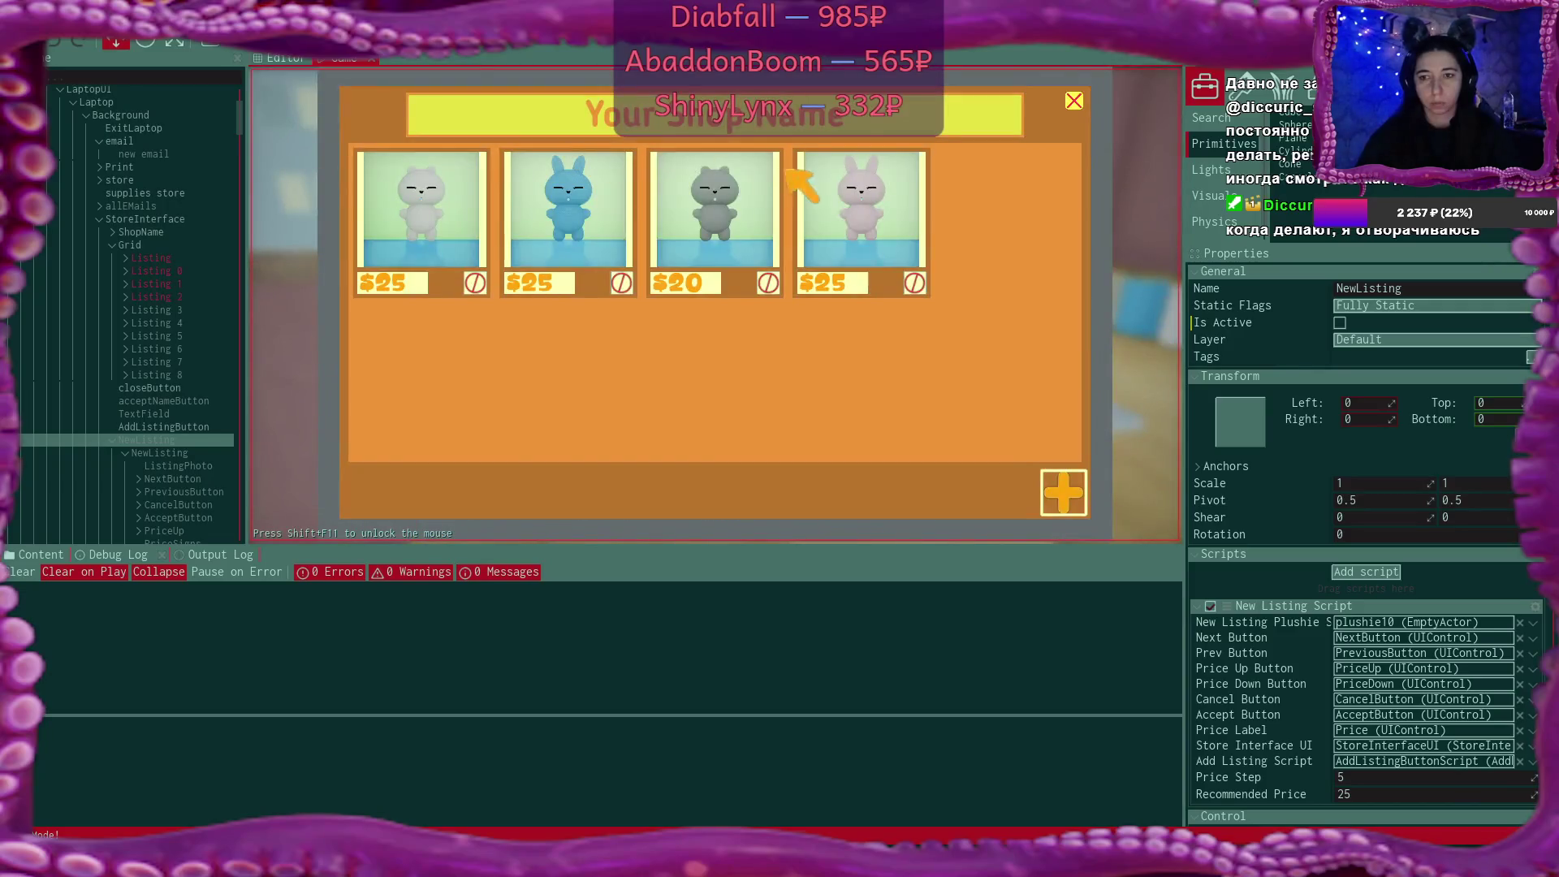
{"action": "left_click", "coordinate": [1070, 499]}
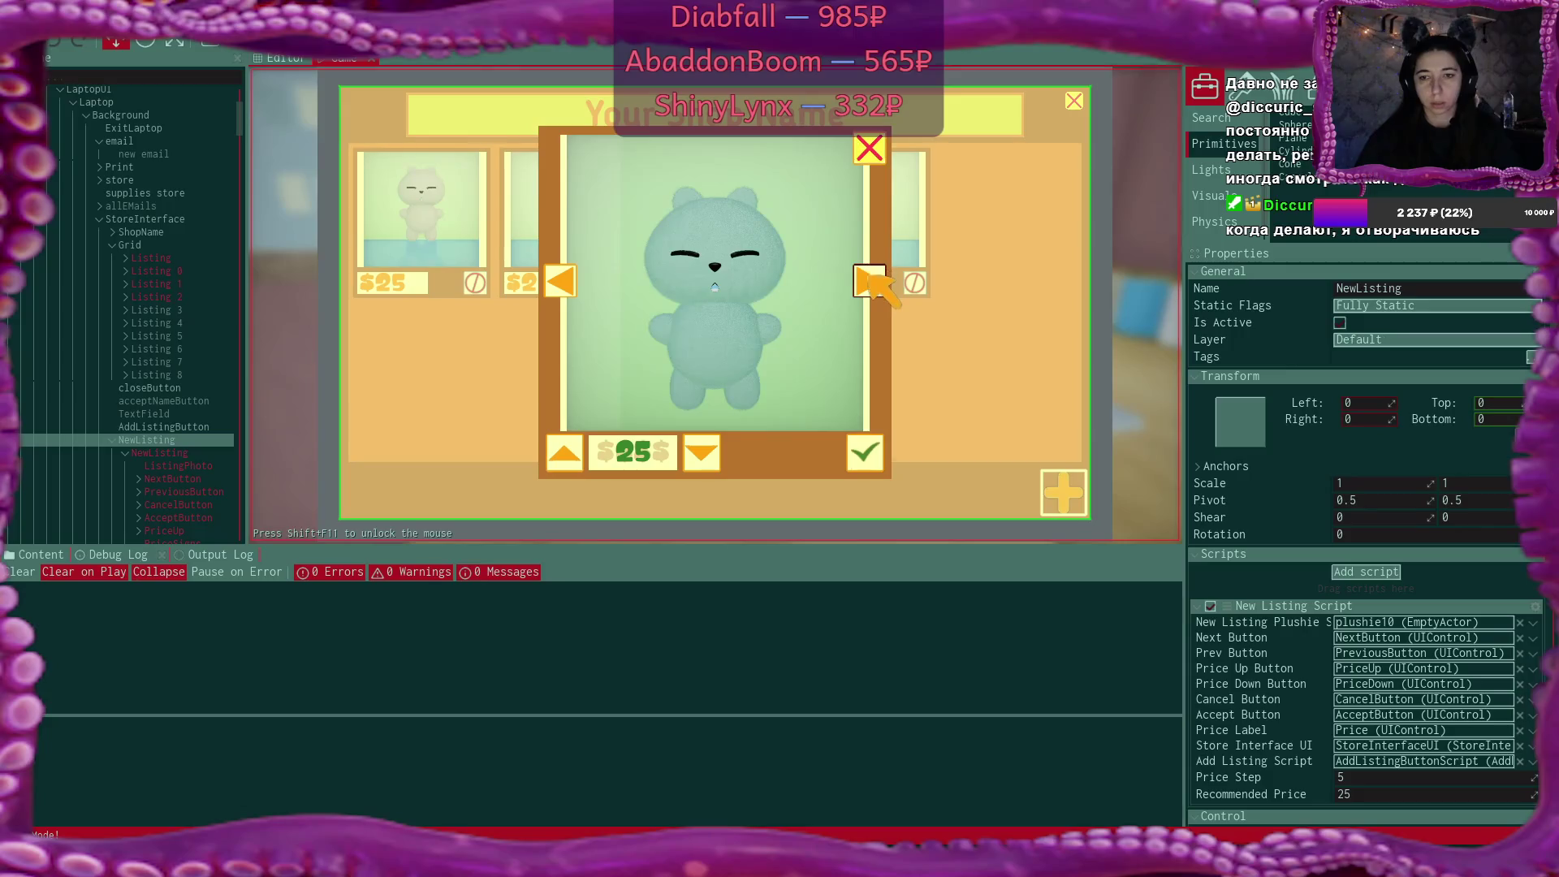
Confirm the teal bear listing at $25 and close the shop window
{"action": "left_click", "coordinate": [864, 452]}
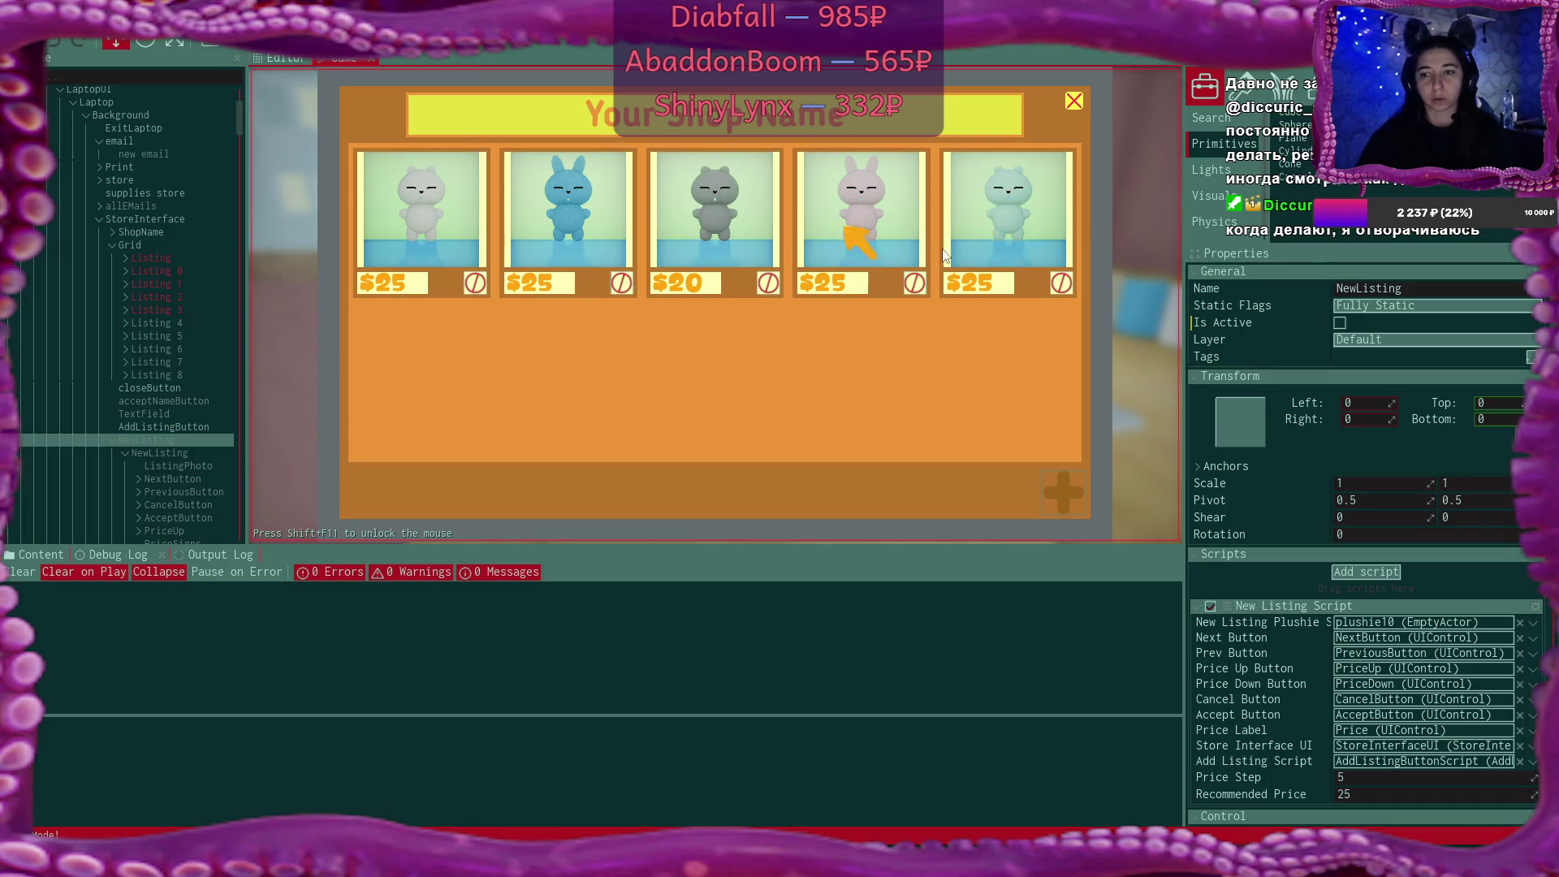
{"action": "left_click", "coordinate": [1074, 102]}
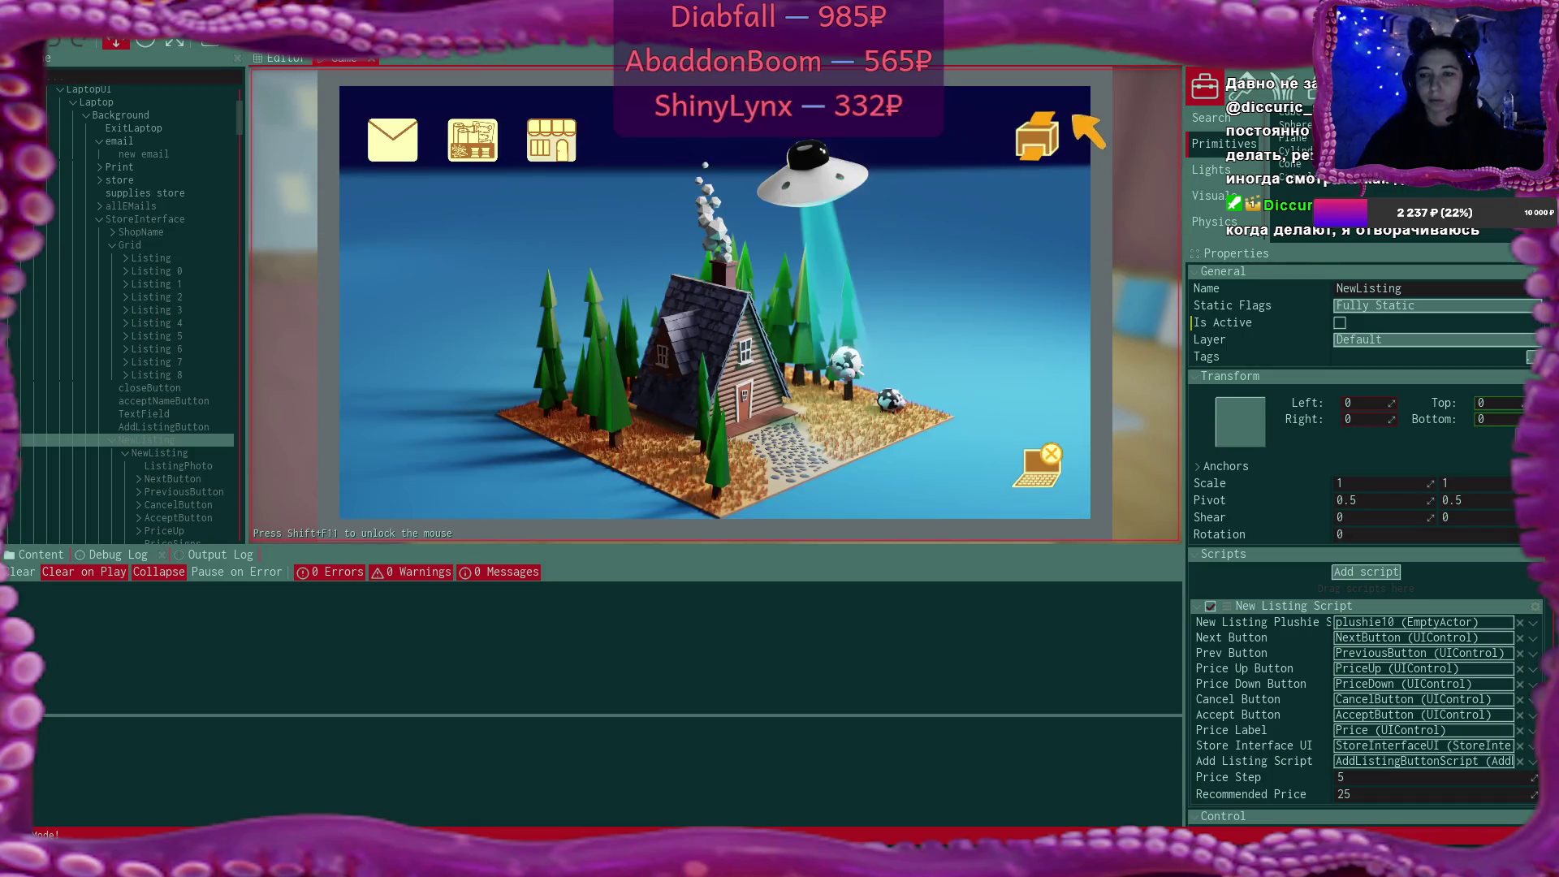
Exit the laptop to the room, then return the game to its Plushie Shop main menu
{"action": "left_click", "coordinate": [1036, 465]}
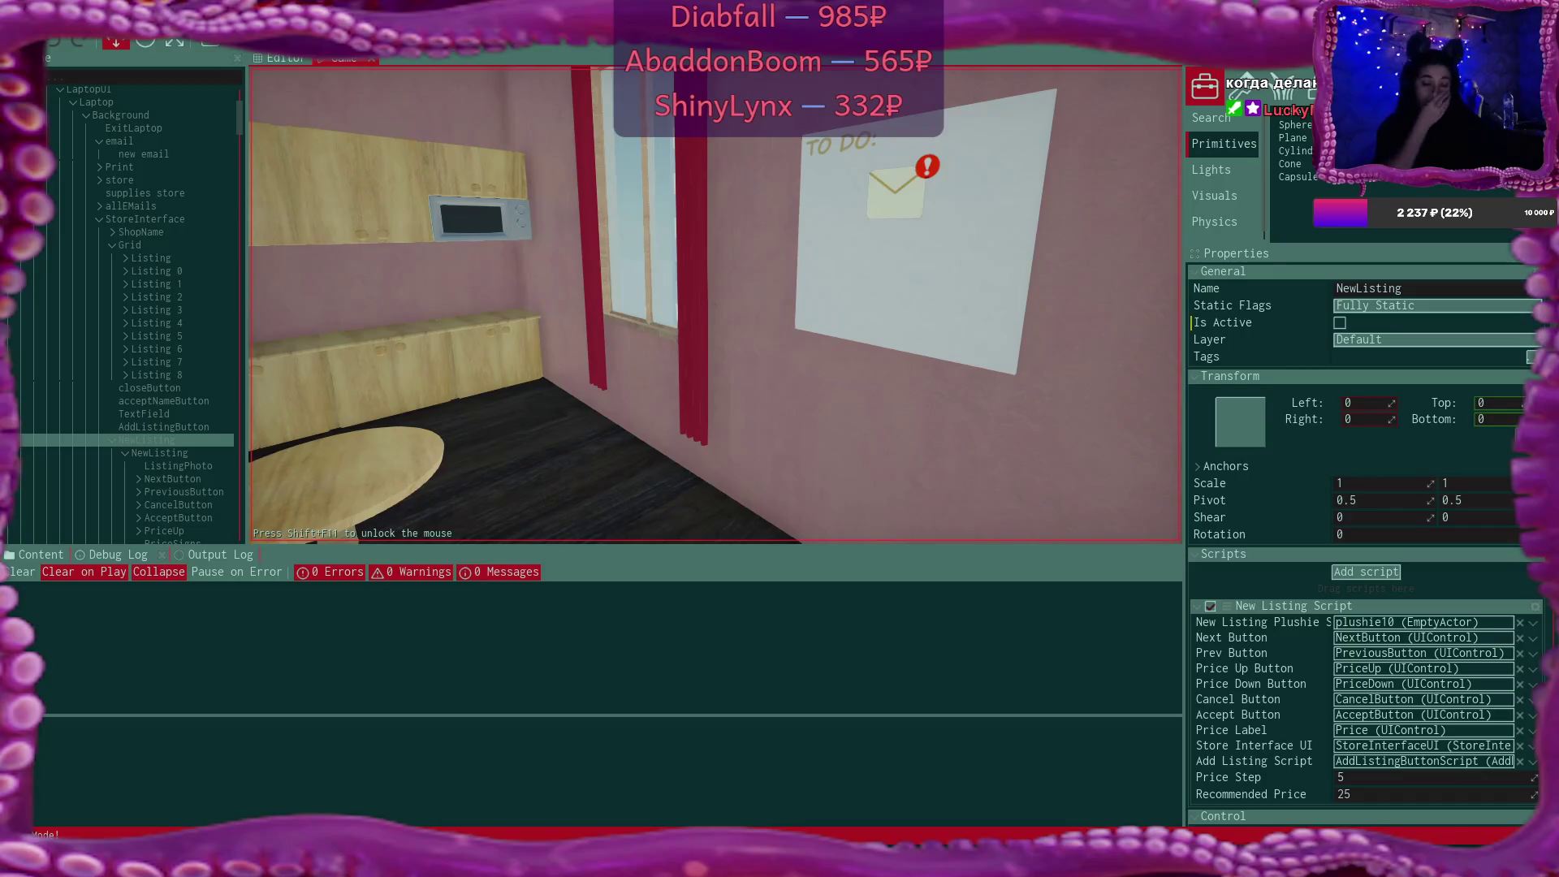
{"action": "key", "text": "Escape"}
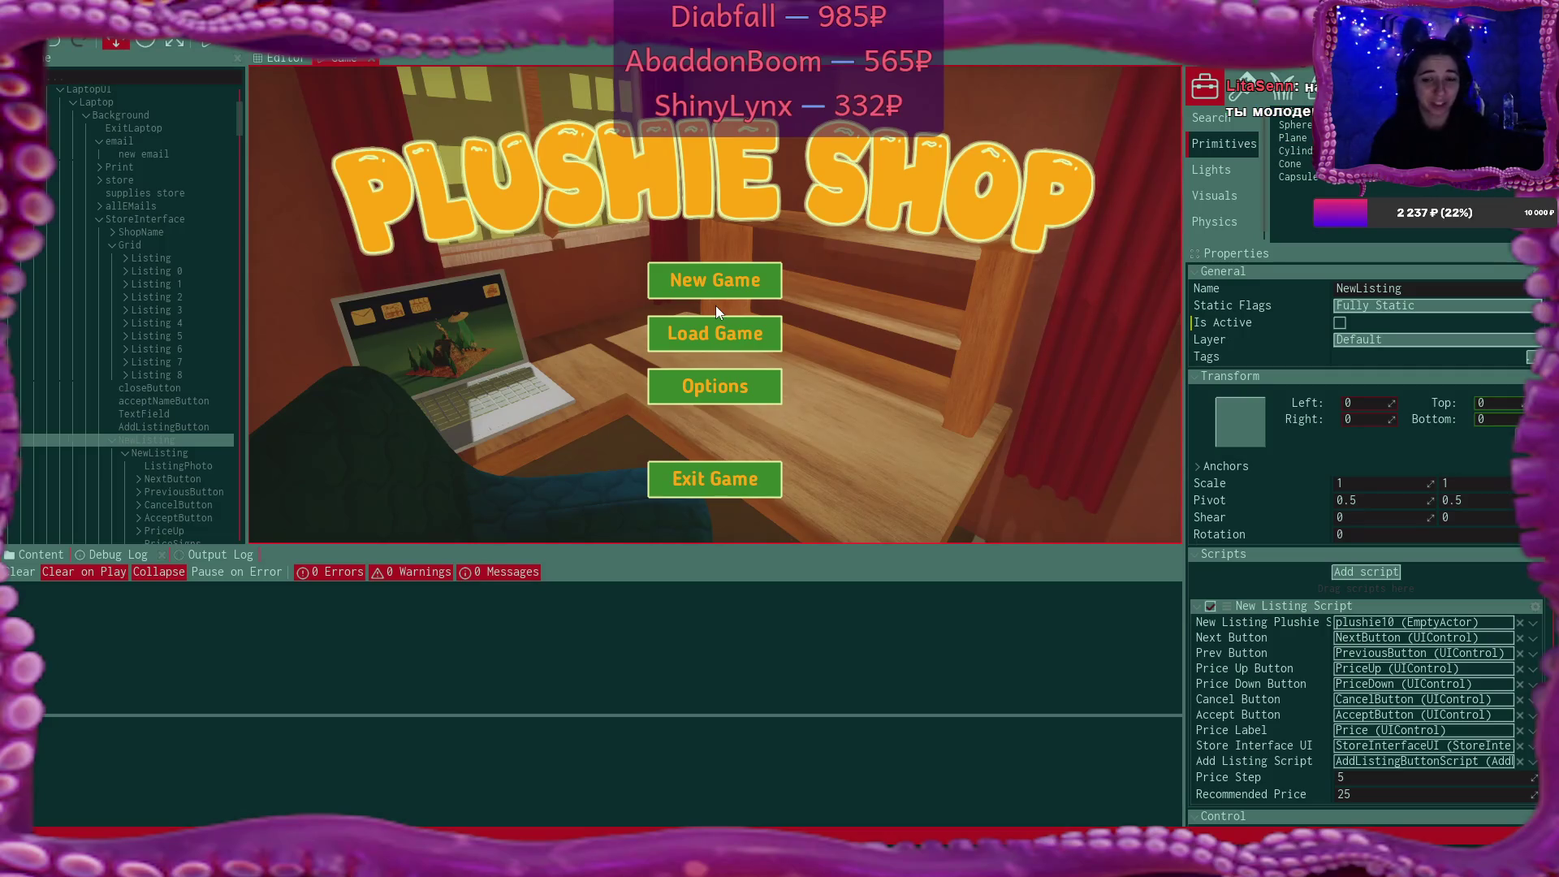
Bring up Steam from the system tray and browse its game library on the 7 Days to Die page
{"action": "left_click", "coordinate": [1348, 861]}
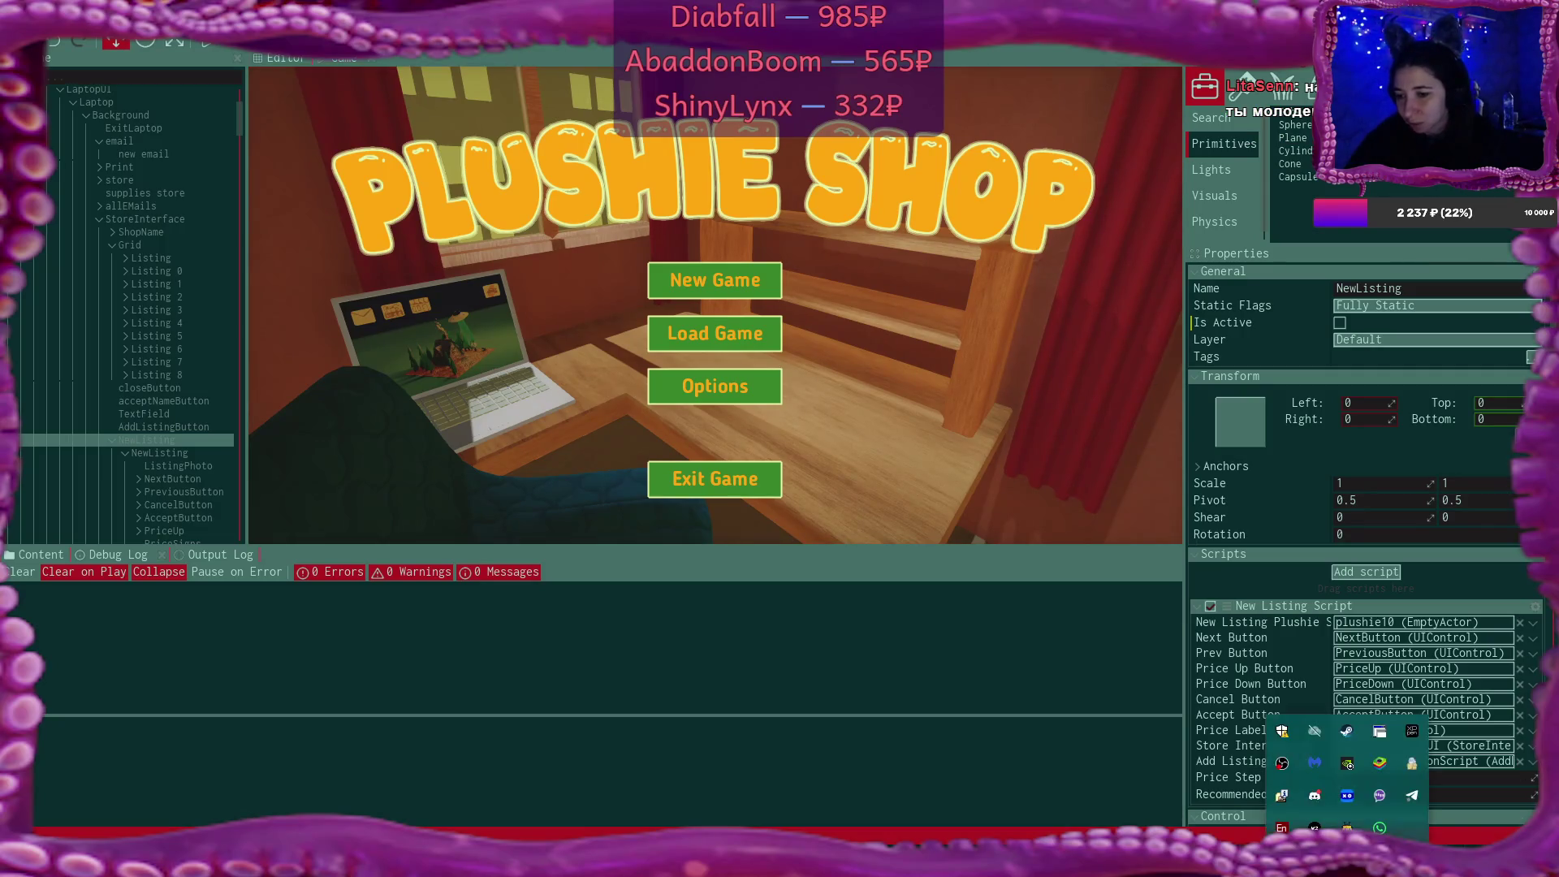
{"action": "left_click", "coordinate": [1346, 731]}
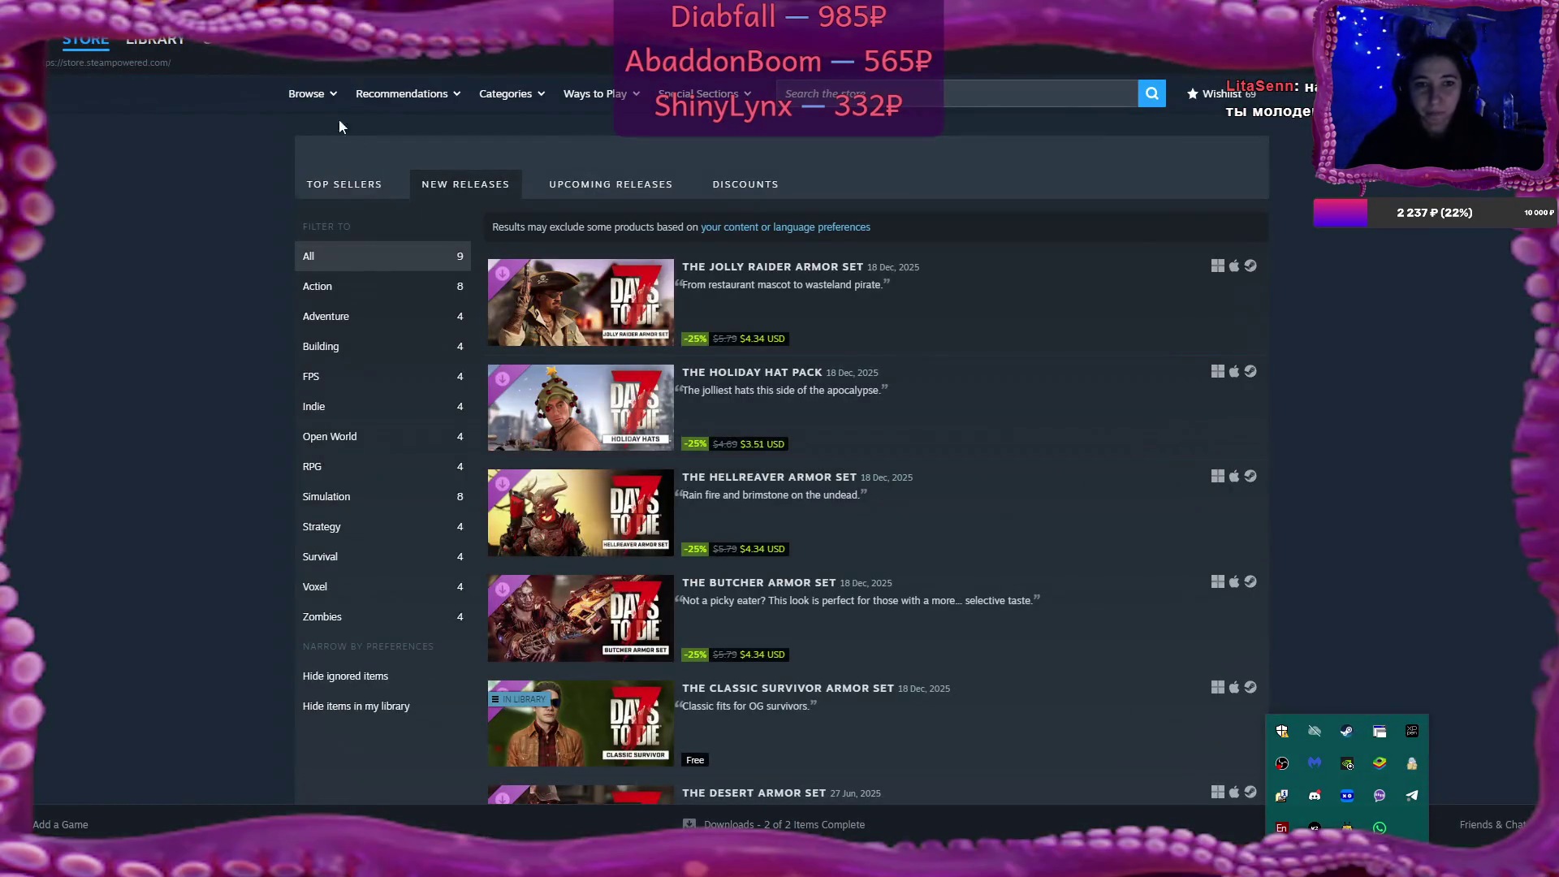
{"action": "left_click", "coordinate": [139, 60]}
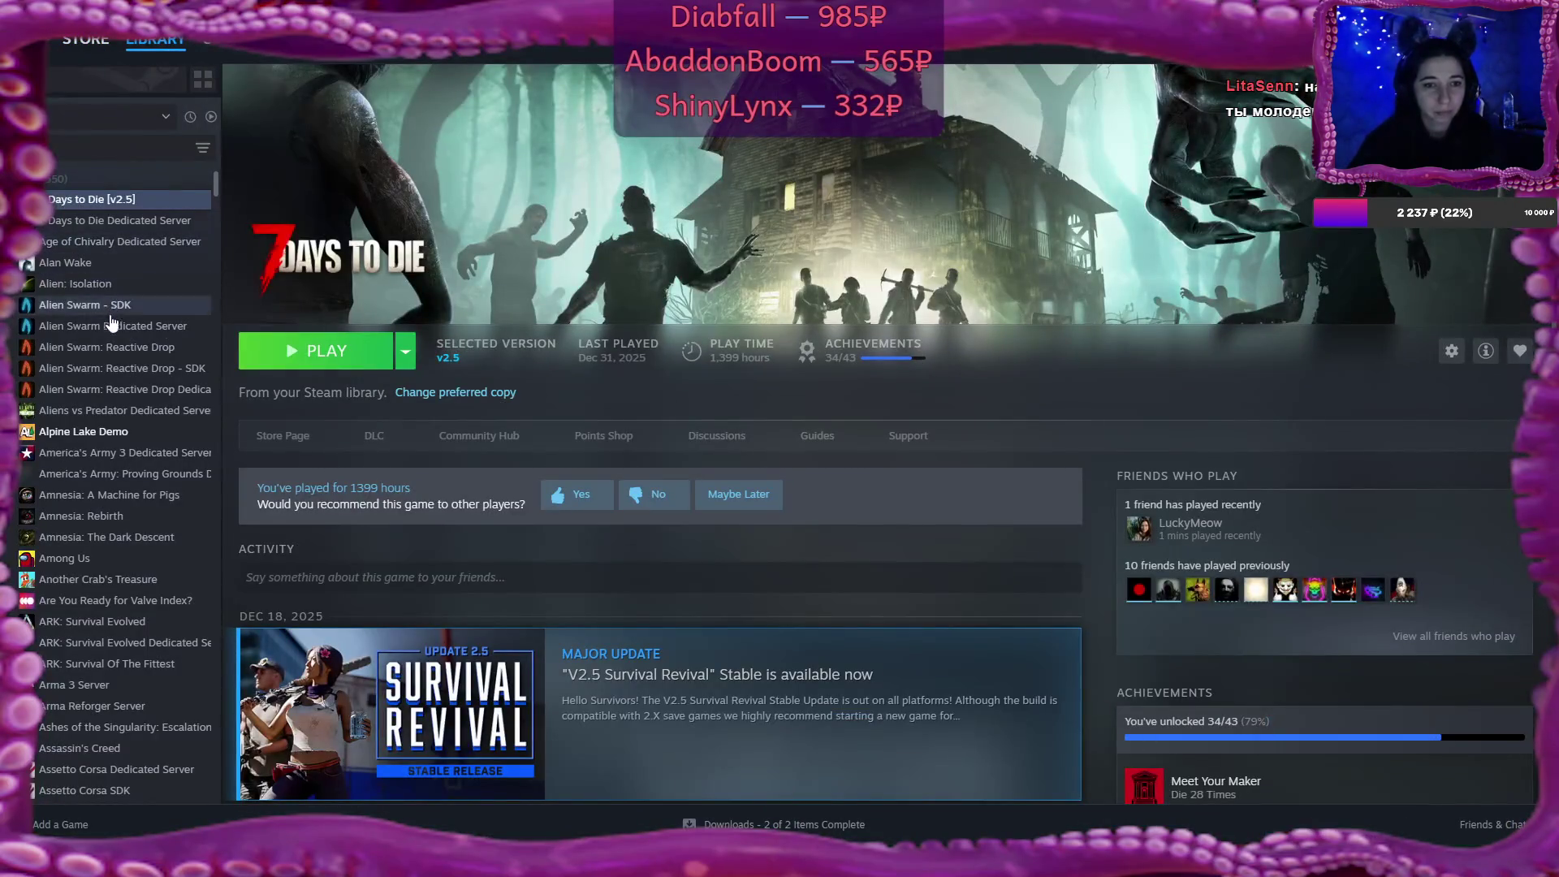
{"action": "scroll", "coordinate": [112, 325], "scroll_direction": "down", "scroll_amount": 10}
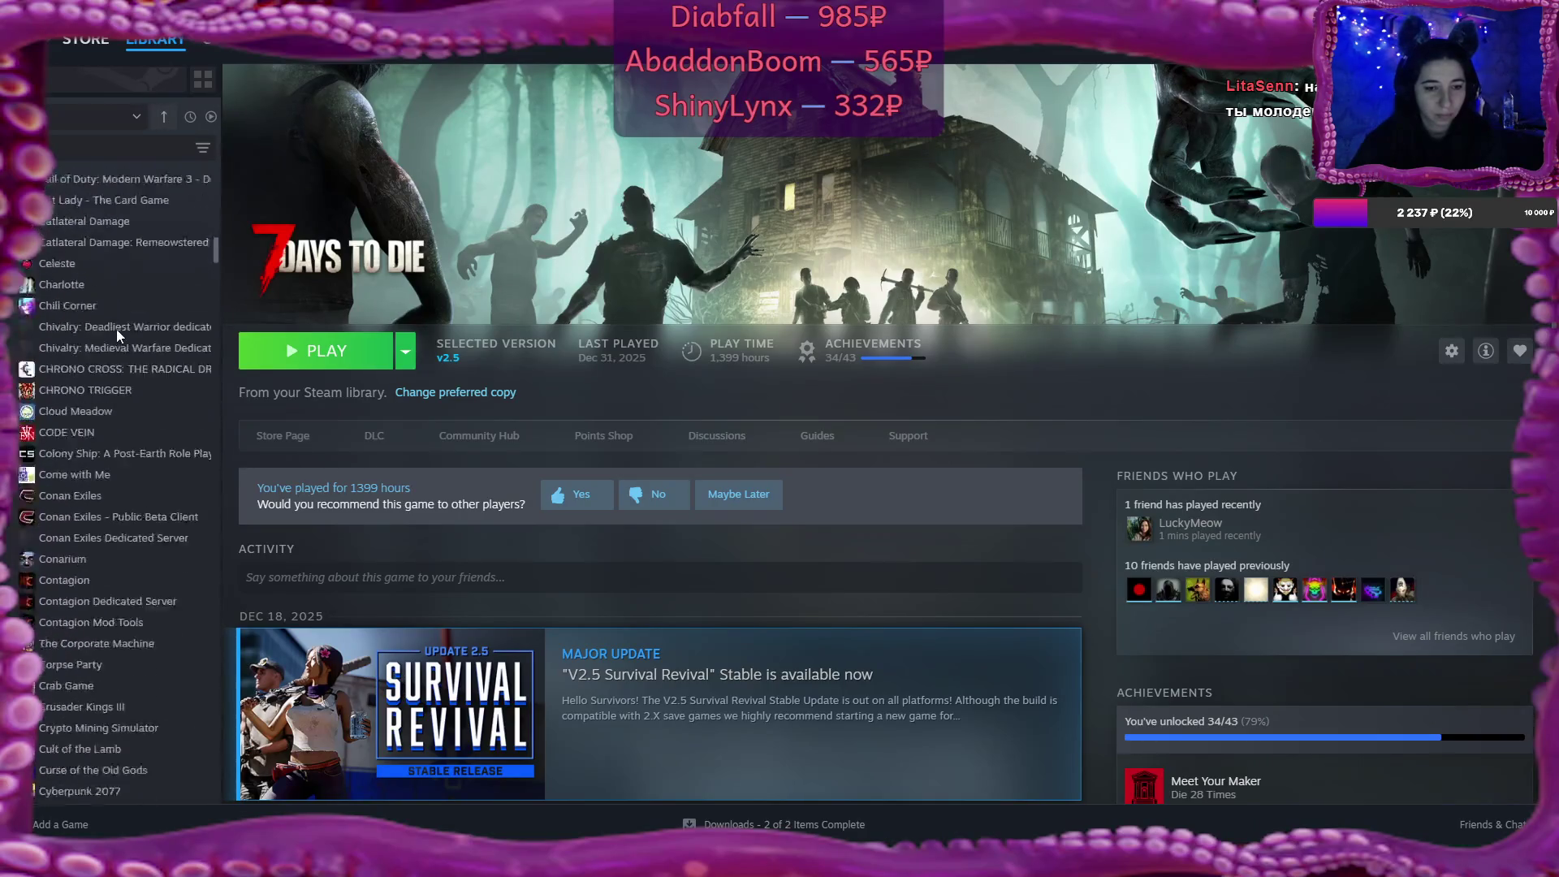
{"action": "scroll", "coordinate": [116, 329], "scroll_direction": "down", "scroll_amount": 15}
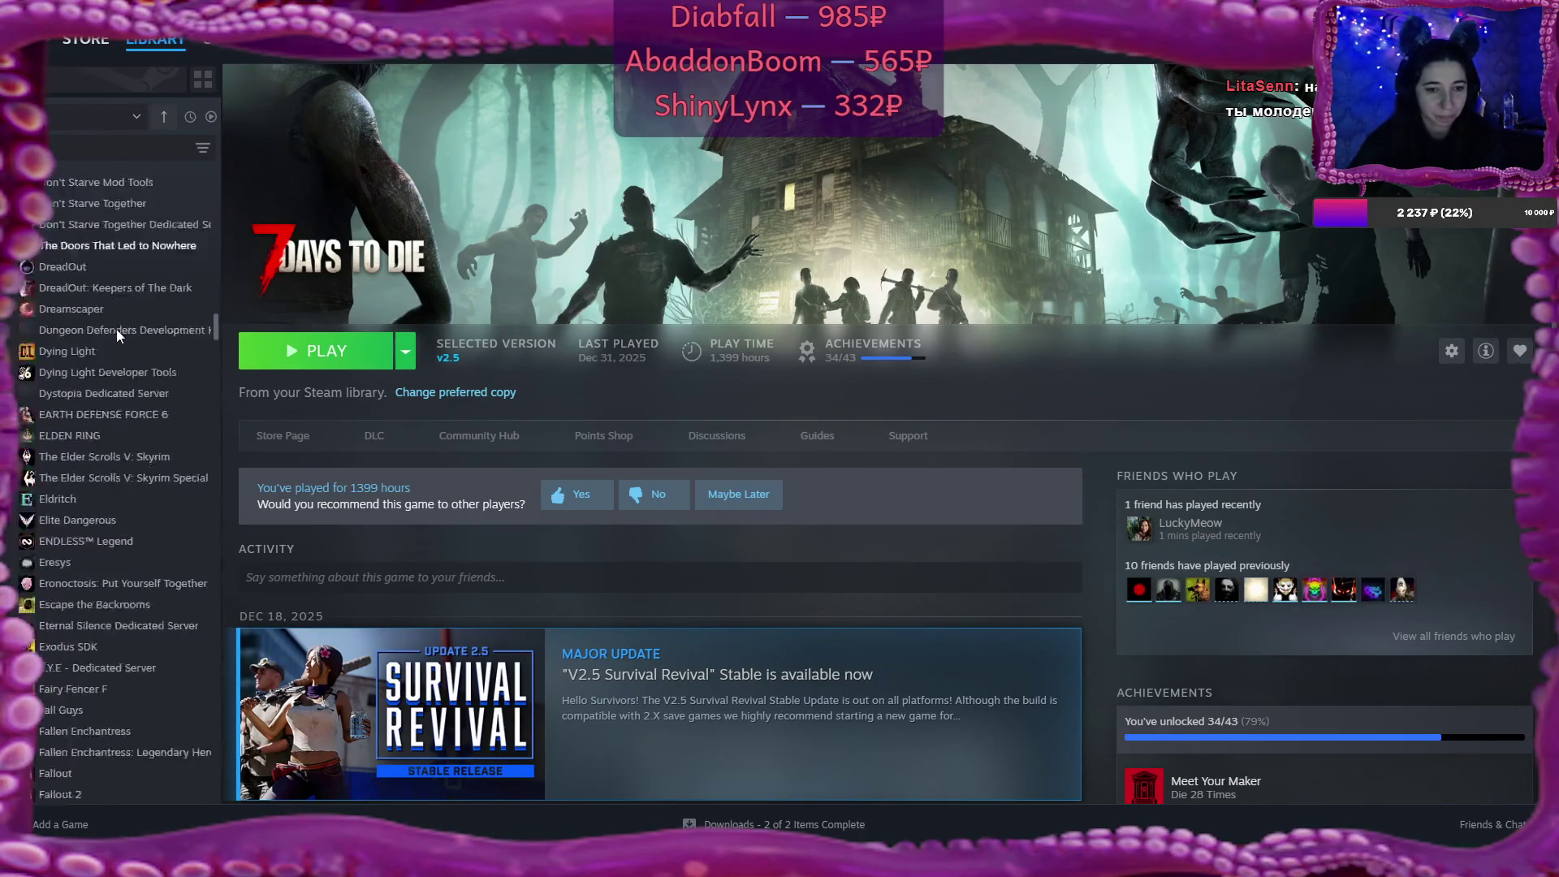
{"action": "scroll", "coordinate": [115, 329], "scroll_direction": "down", "scroll_amount": 15}
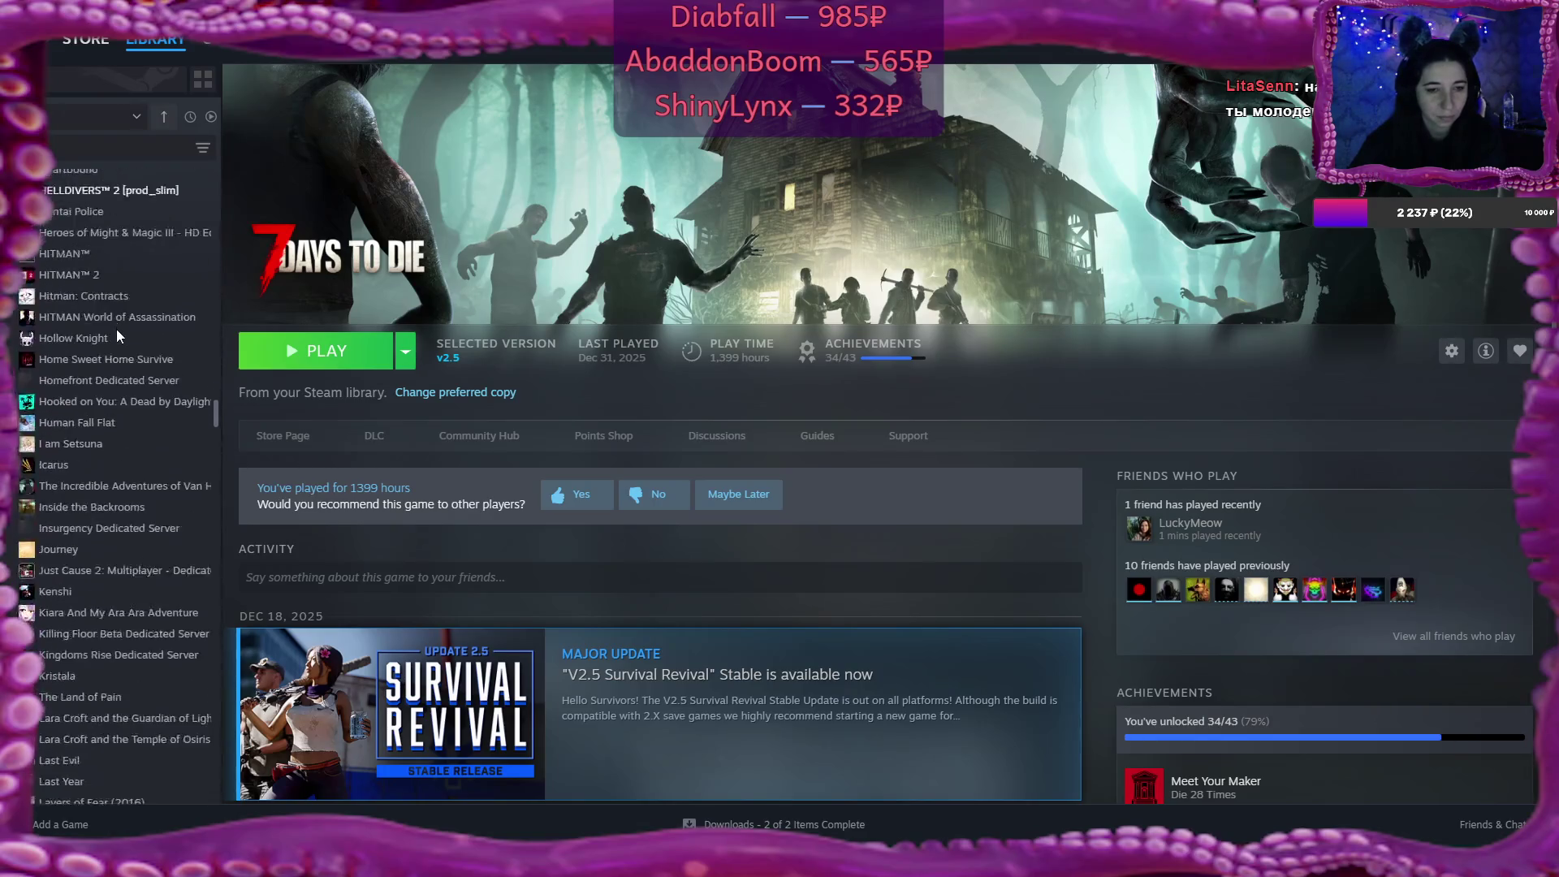
{"action": "scroll", "coordinate": [115, 329], "scroll_direction": "down", "scroll_amount": 15}
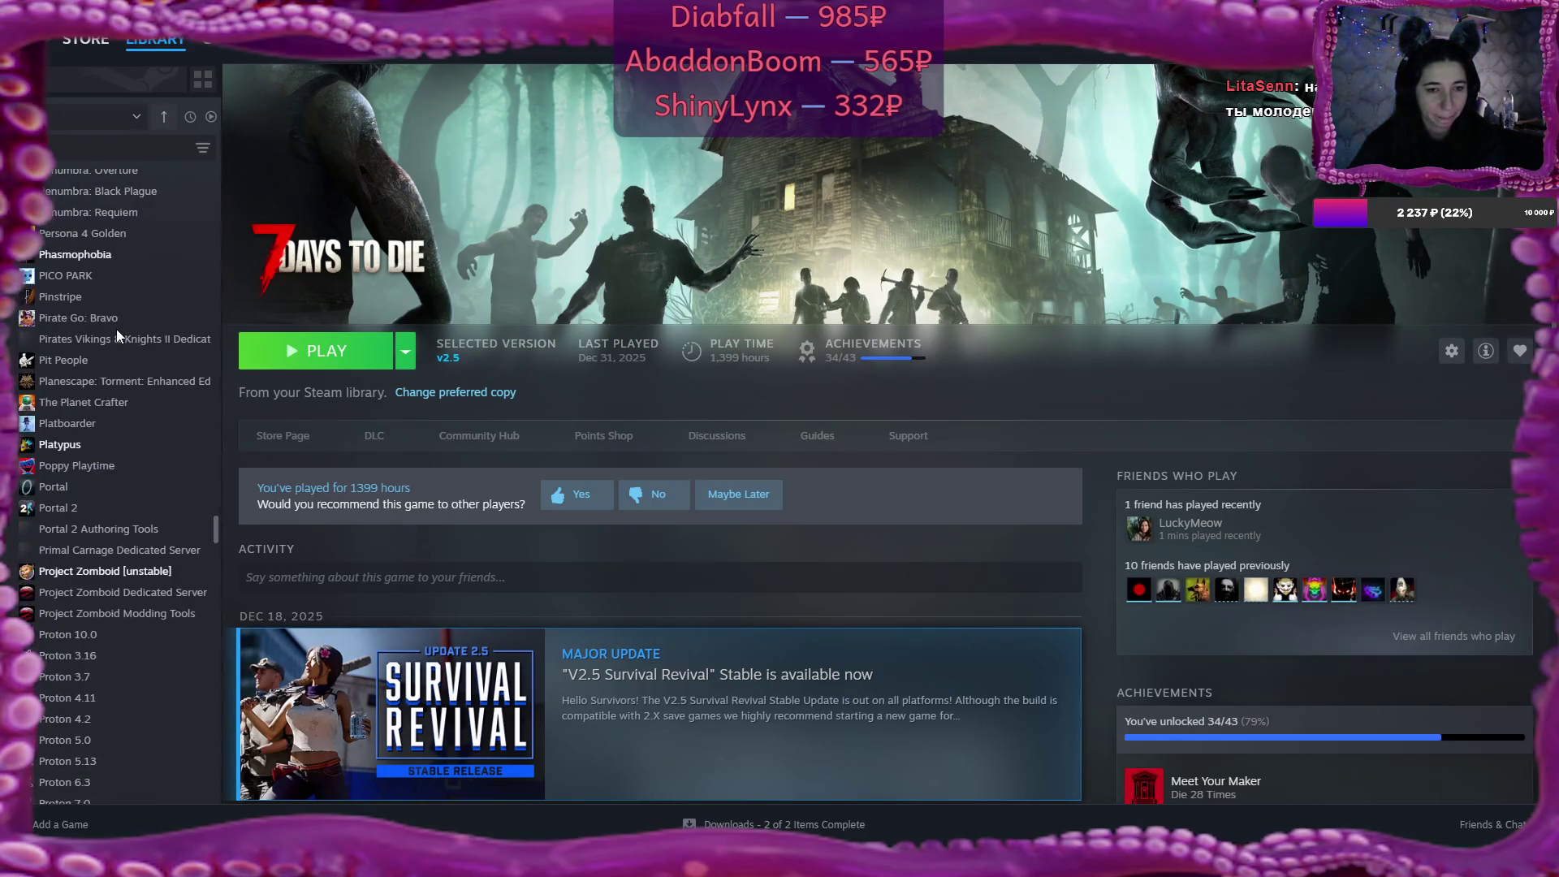
{"action": "scroll", "coordinate": [120, 402], "scroll_direction": "up", "scroll_amount": 10}
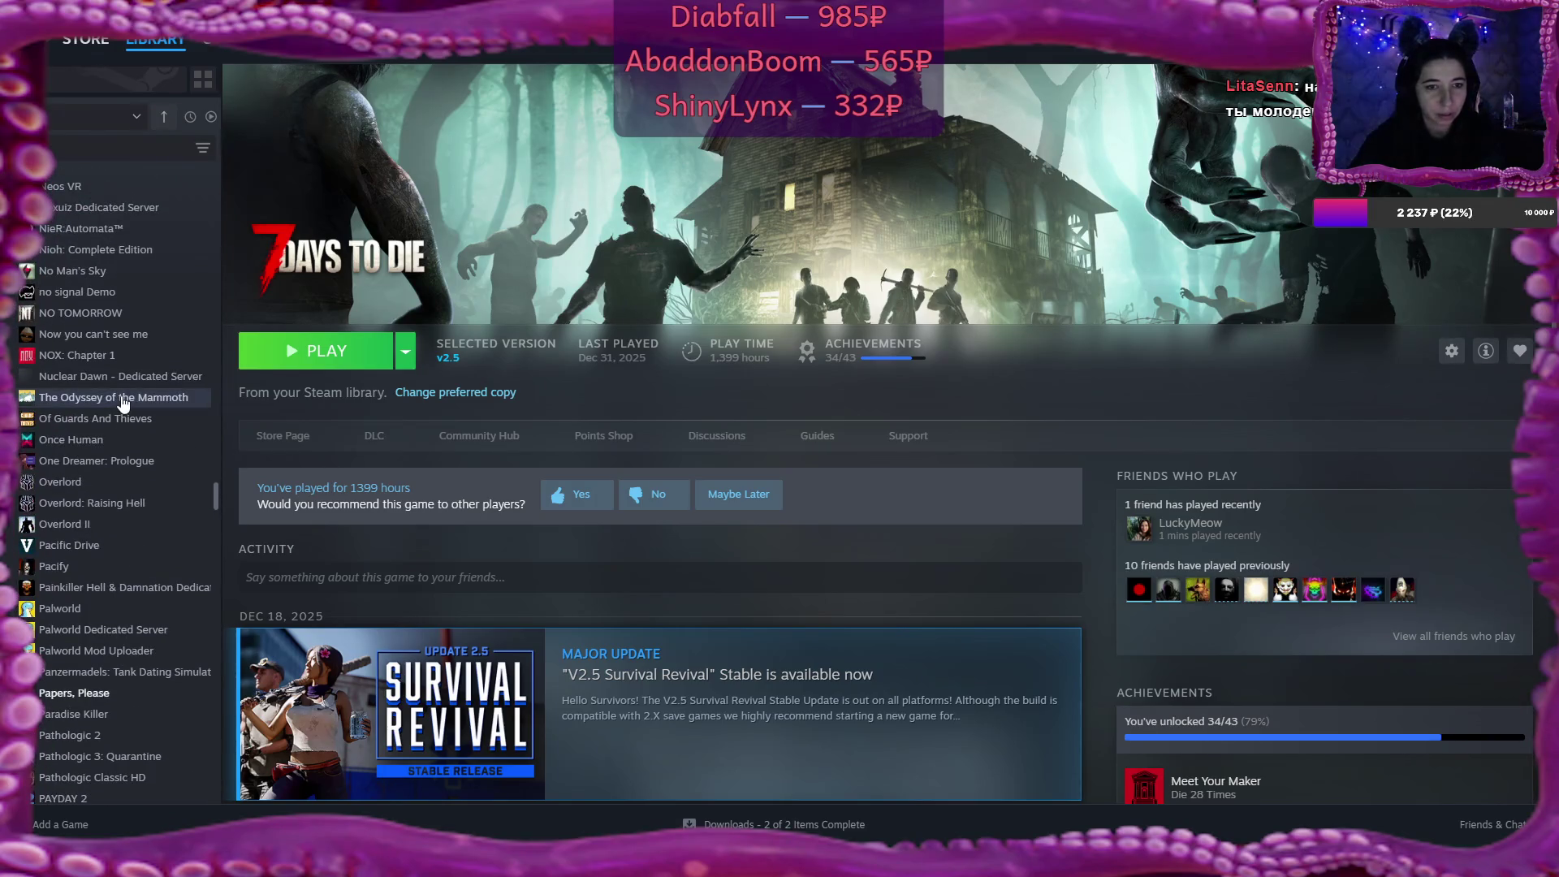
{"action": "scroll", "coordinate": [122, 401], "scroll_direction": "up", "scroll_amount": 2}
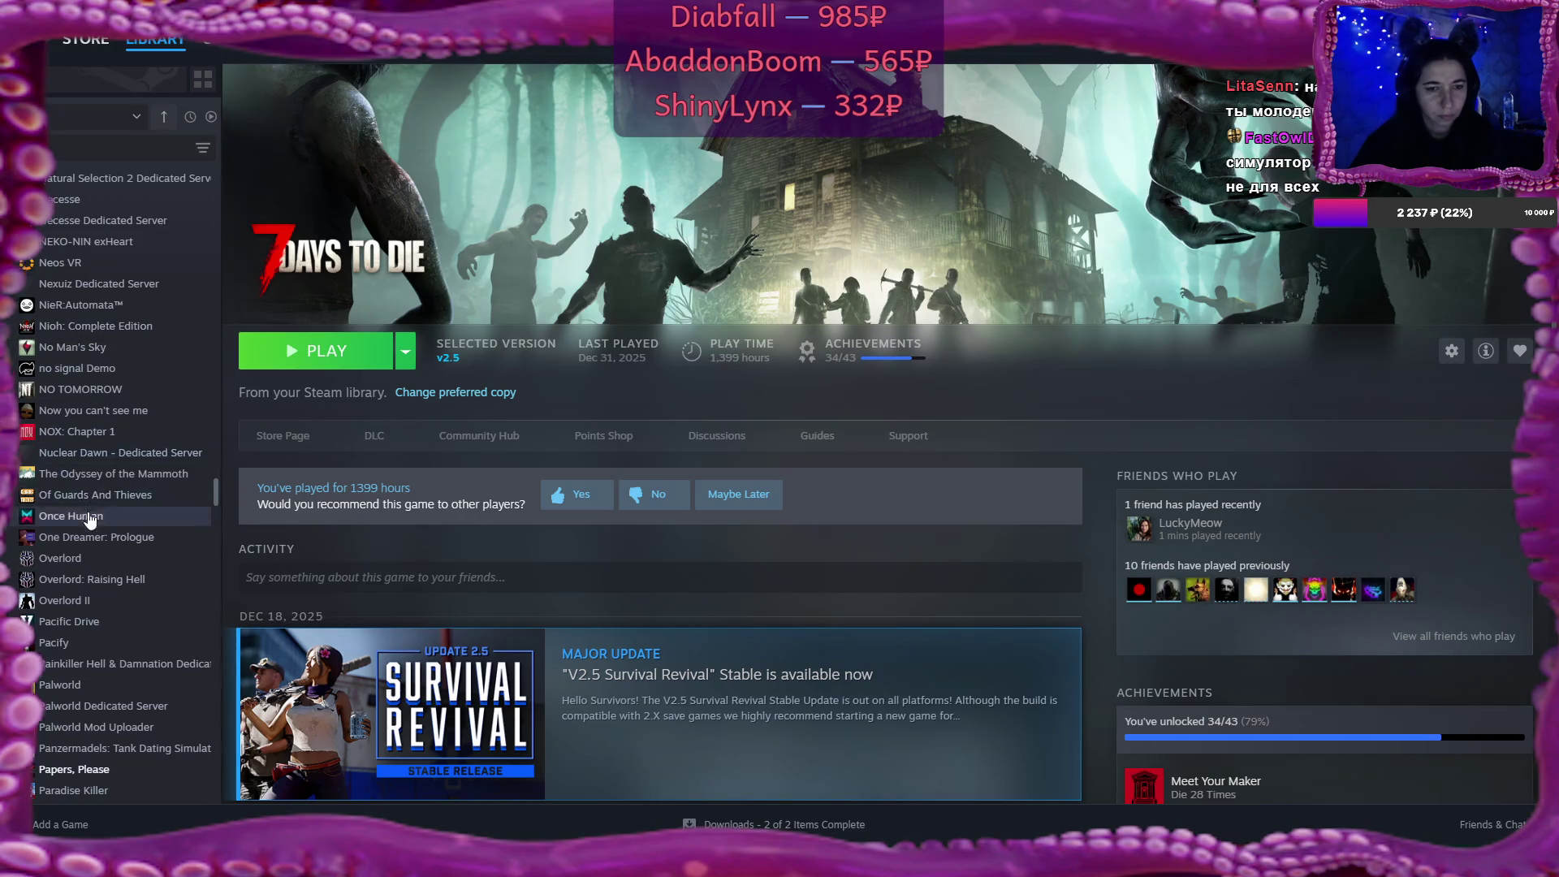
{"action": "scroll", "coordinate": [89, 512], "scroll_direction": "down", "scroll_amount": 2}
{"action": "scroll", "coordinate": [89, 510], "scroll_direction": "down", "scroll_amount": 2}
Select Papers, Please in the Steam library sidebar
{"action": "left_click", "coordinate": [87, 451]}
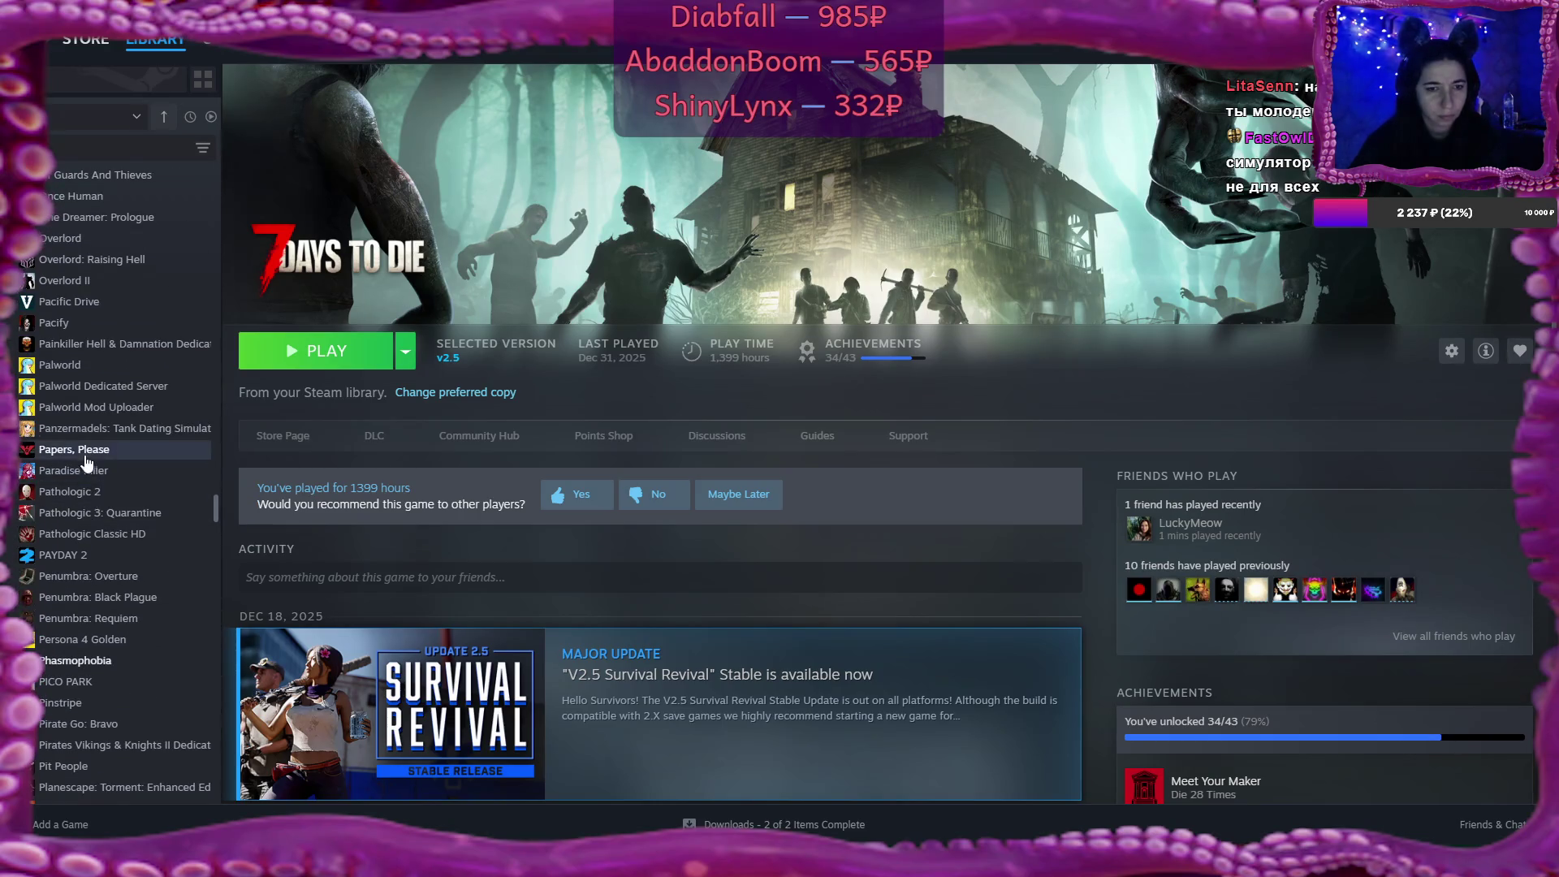